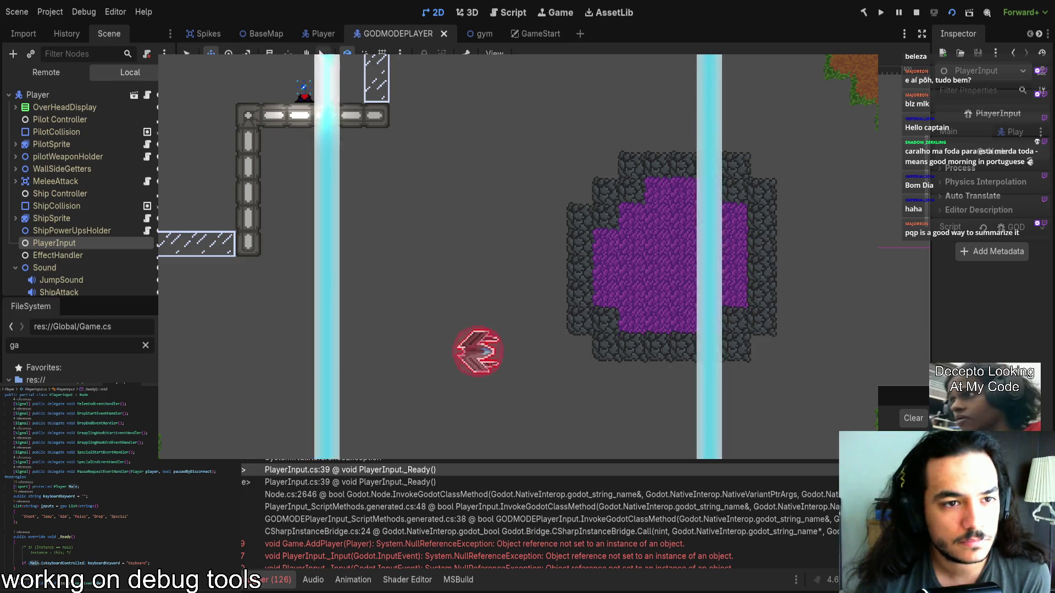
# Step: Check the PlayerInput node in the Player scene, then return to the GODMODEPLAYER scene
pyautogui.click(323, 33)
pyautogui.click(55, 243)
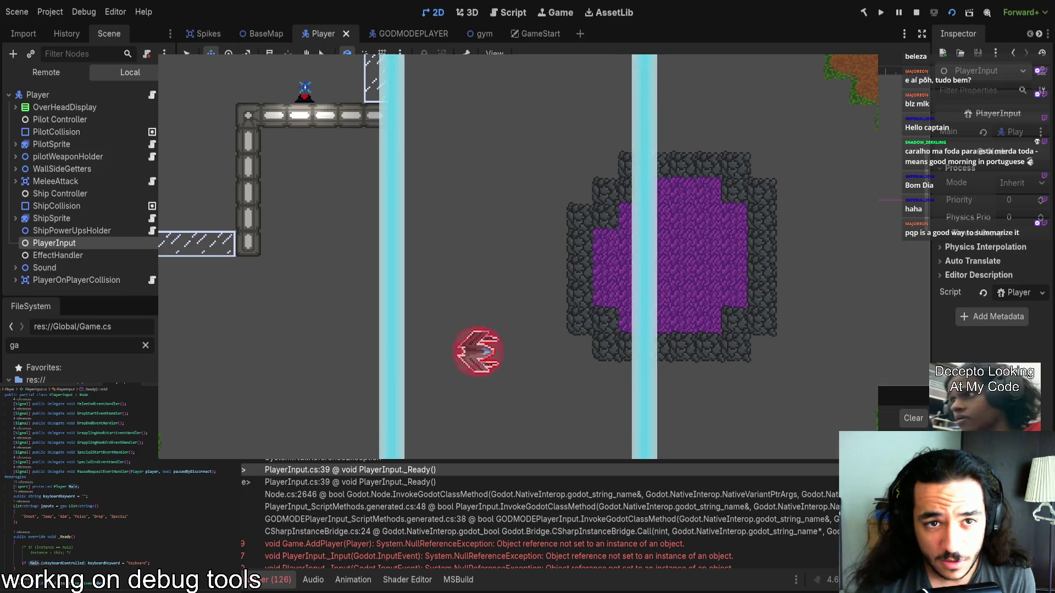
pyautogui.click(398, 34)
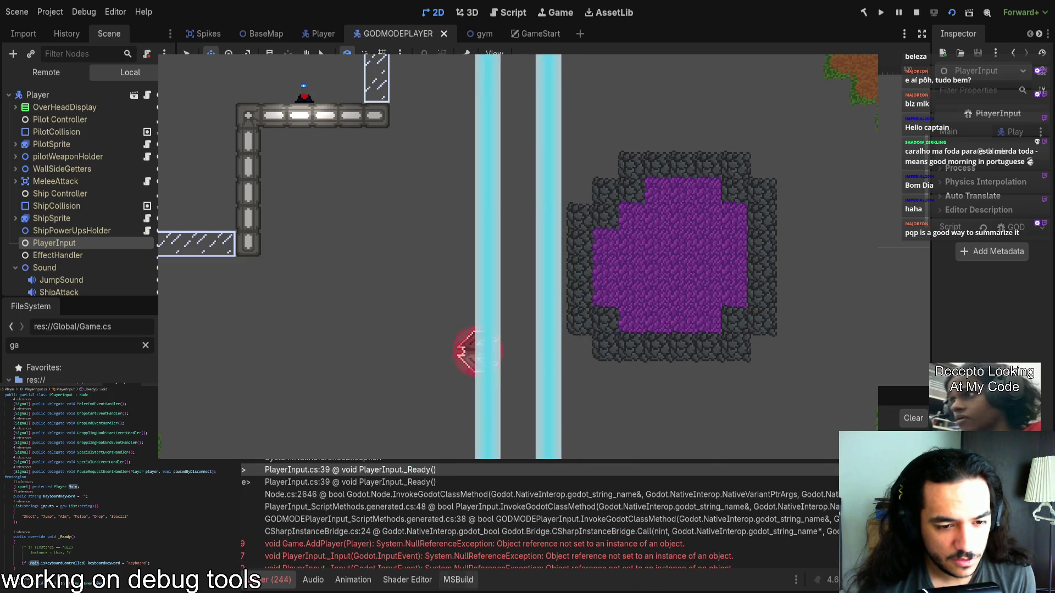
# Step: Look up where IsKeyboardControlled is declared, clear the debugger errors and stop the game
pyautogui.click(66, 563)
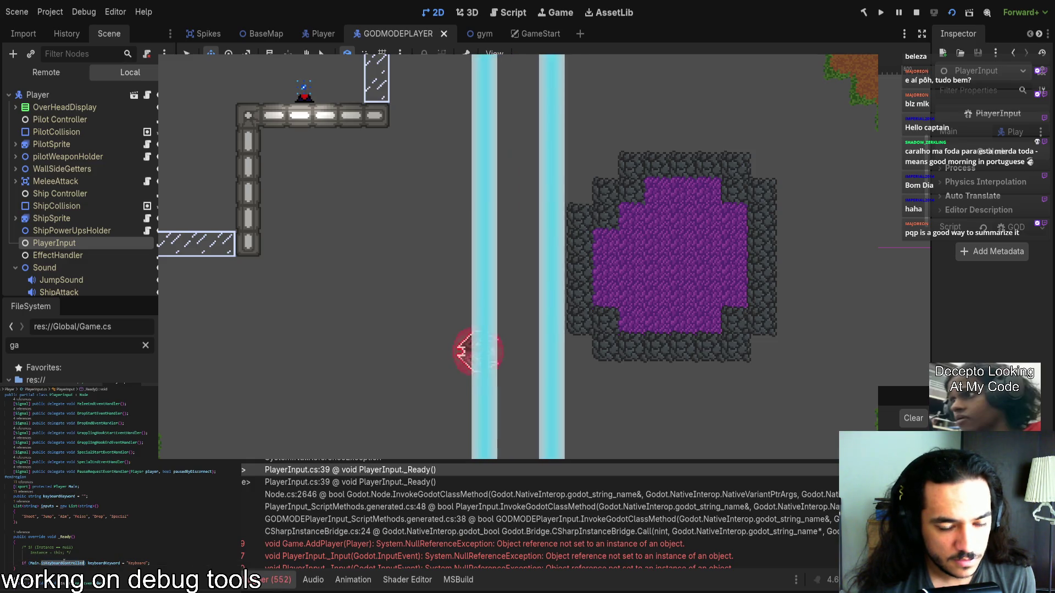
pyautogui.press('F12')
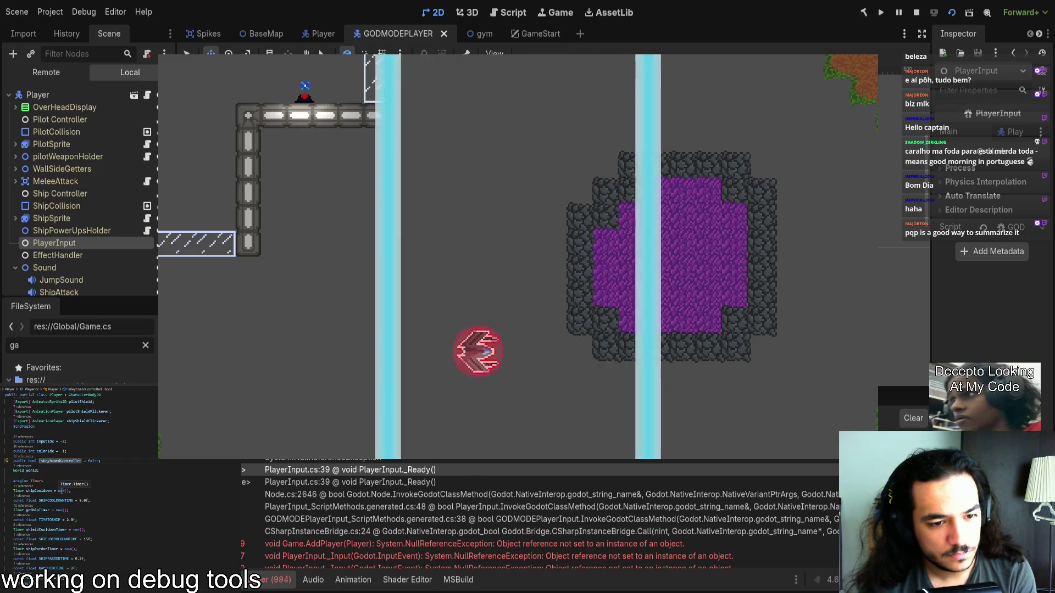
pyautogui.hotkey('ctrl', '-')
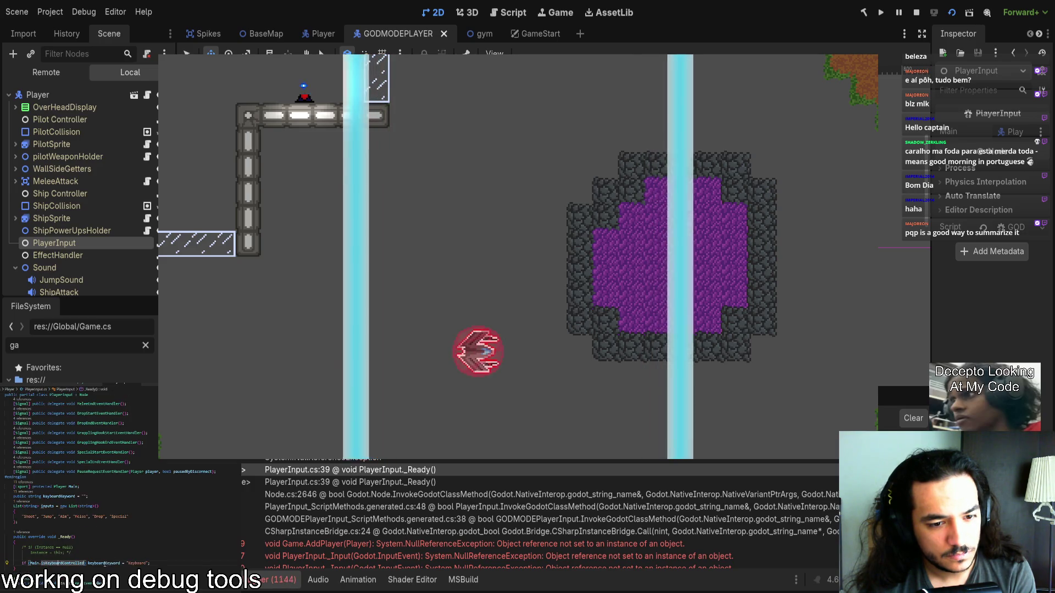
pyautogui.scroll(-3, 125, 546)
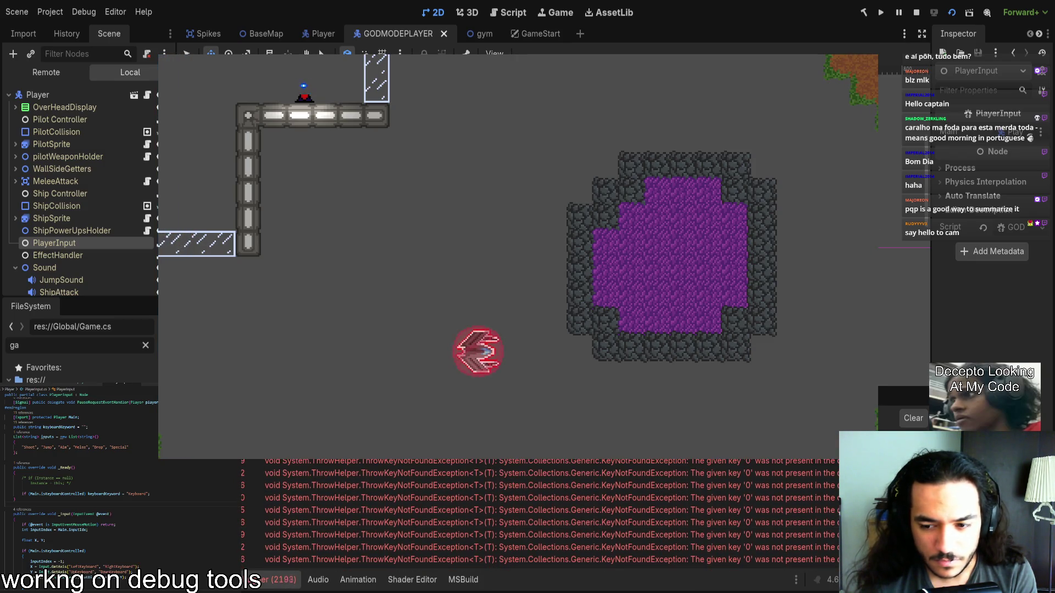
pyautogui.click(914, 421)
pyautogui.click(953, 15)
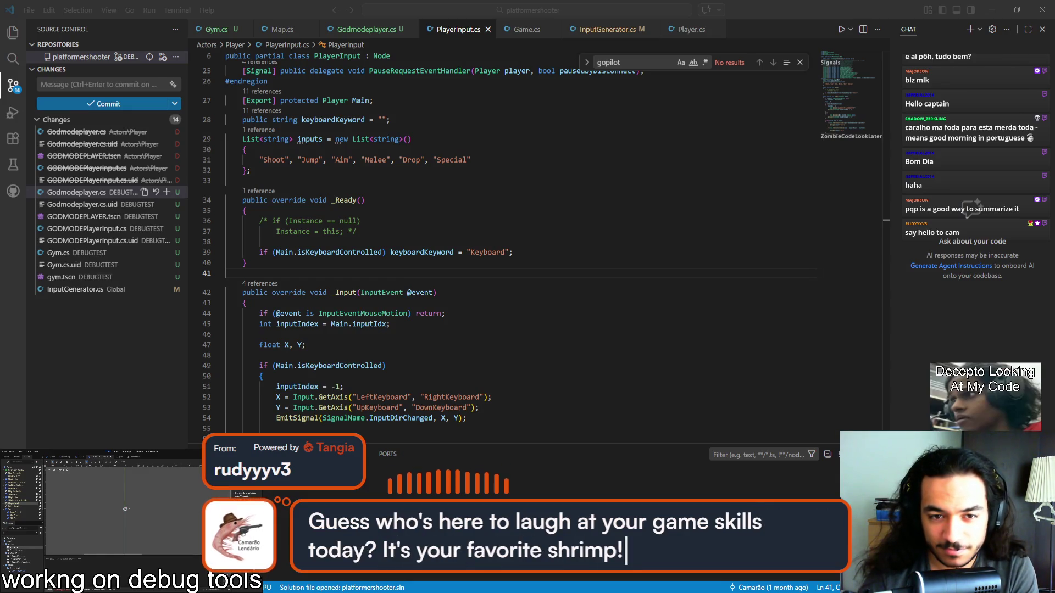
# Step: Scroll through PlayerInput.cs's input-handling code after closing the Find widget
pyautogui.scroll(-8, 500, 302)
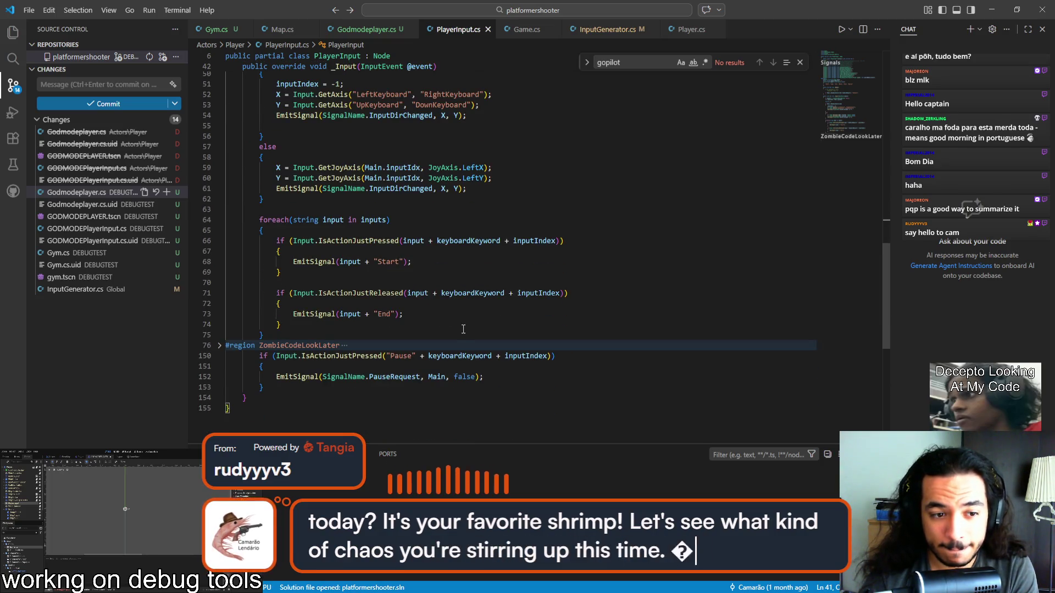
pyautogui.scroll(5, 621, 180)
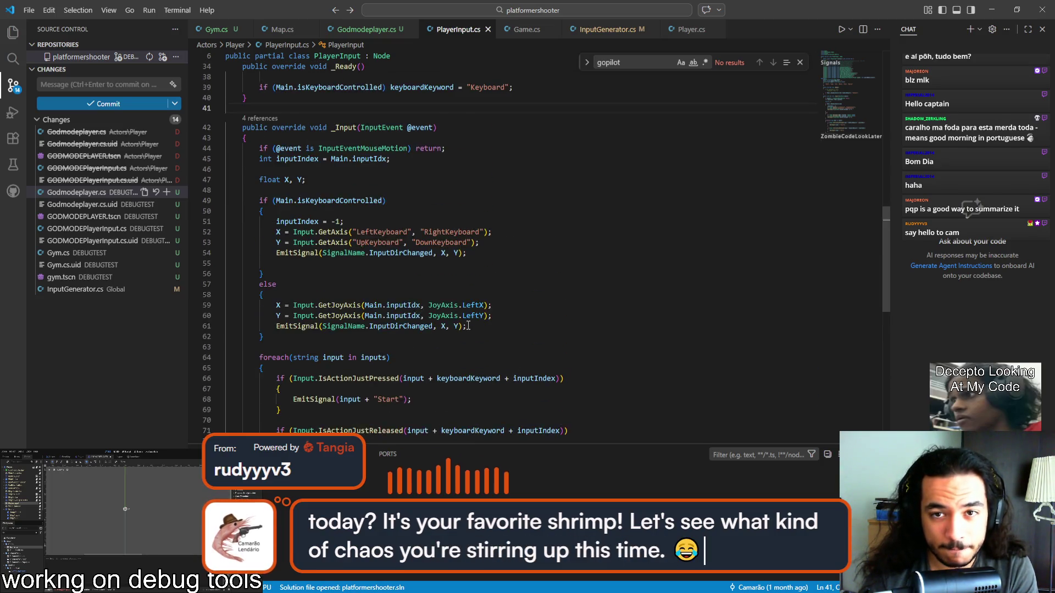
pyautogui.click(800, 62)
pyautogui.scroll(4, 631, 180)
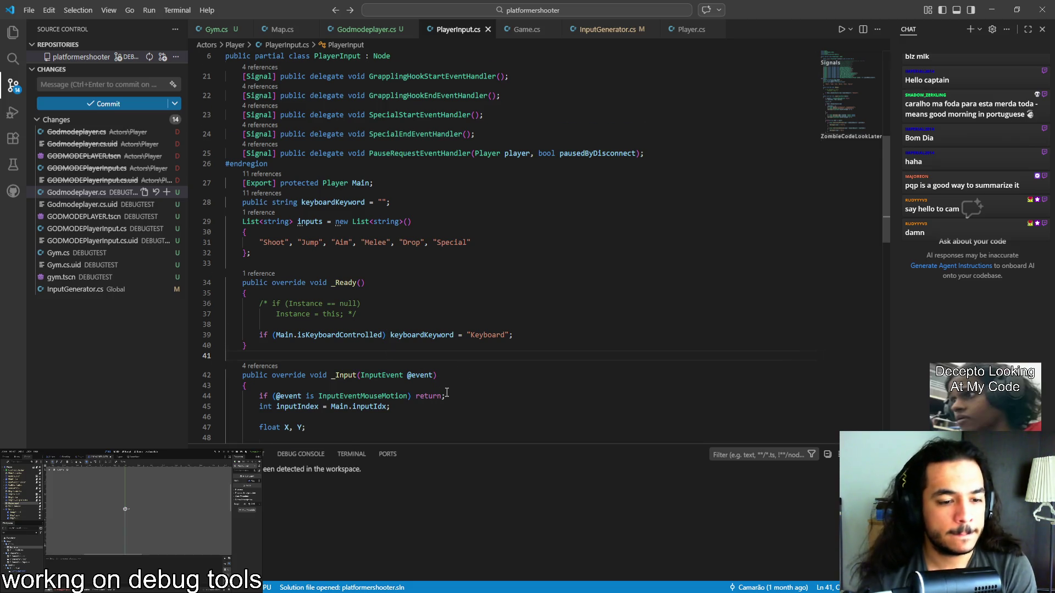
pyautogui.scroll(-5, 447, 394)
pyautogui.scroll(-3, 447, 396)
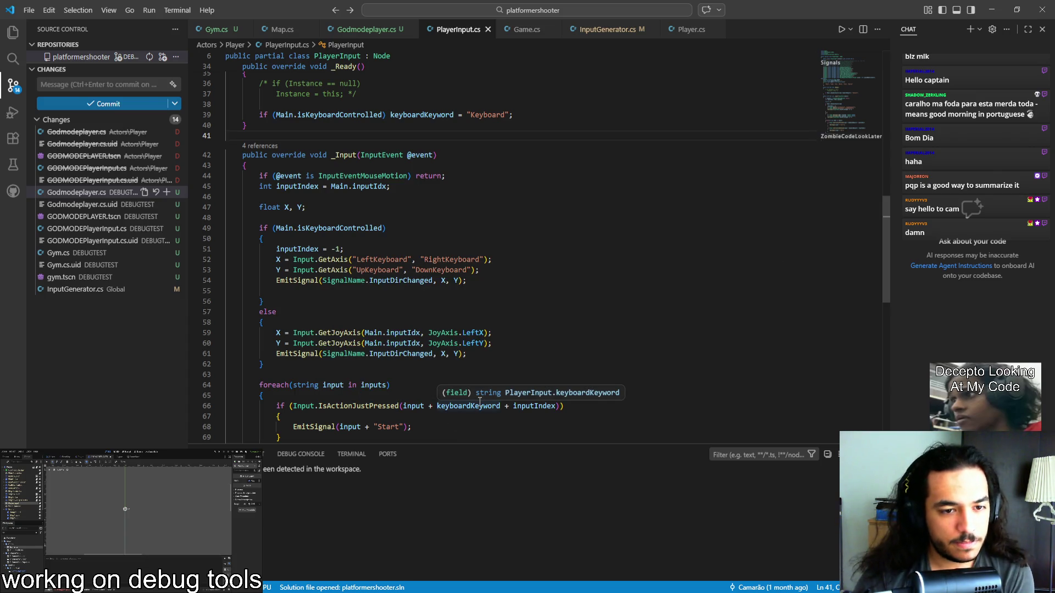
pyautogui.scroll(-5, 480, 402)
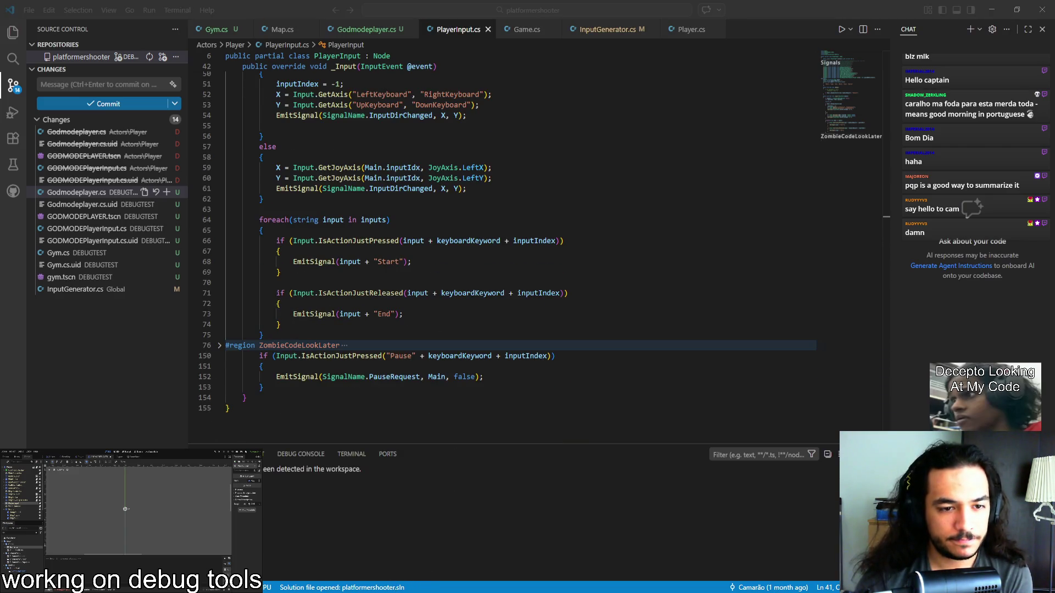
# Step: Relaunch the game from Godot with F5
pyautogui.click(414, 588)
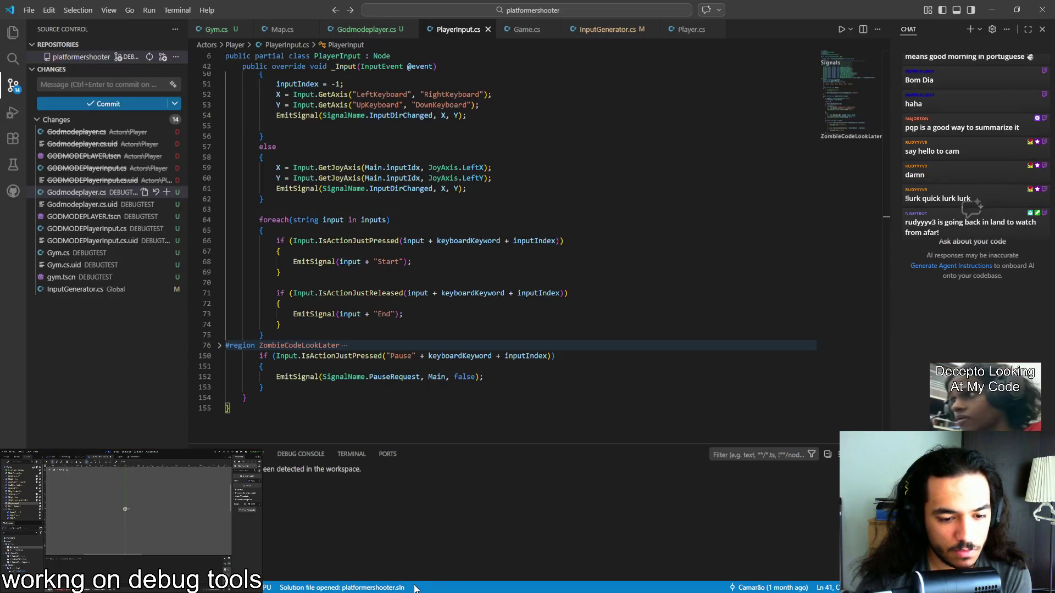
pyautogui.hotkey('alt', 'Tab')
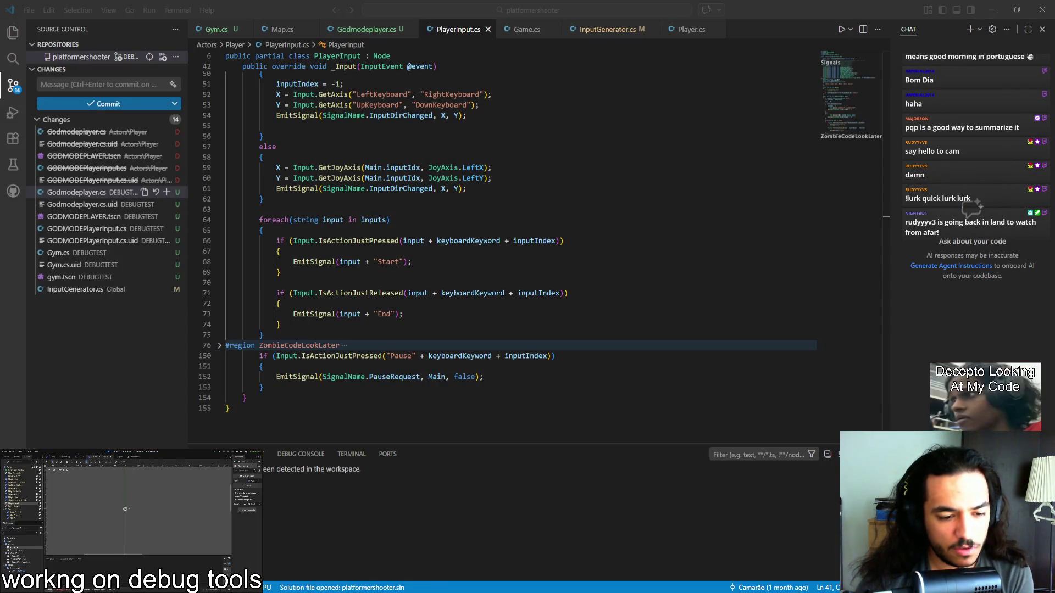
pyautogui.press('F5')
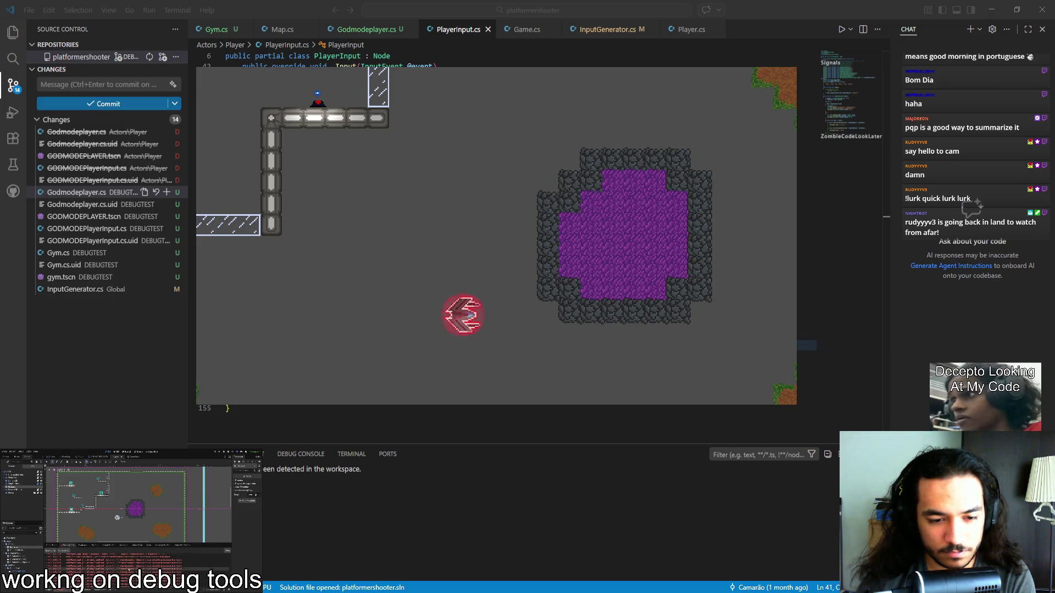
# Step: Briefly switch into the running game to test it, then come back to the editor
pyautogui.click(362, 472)
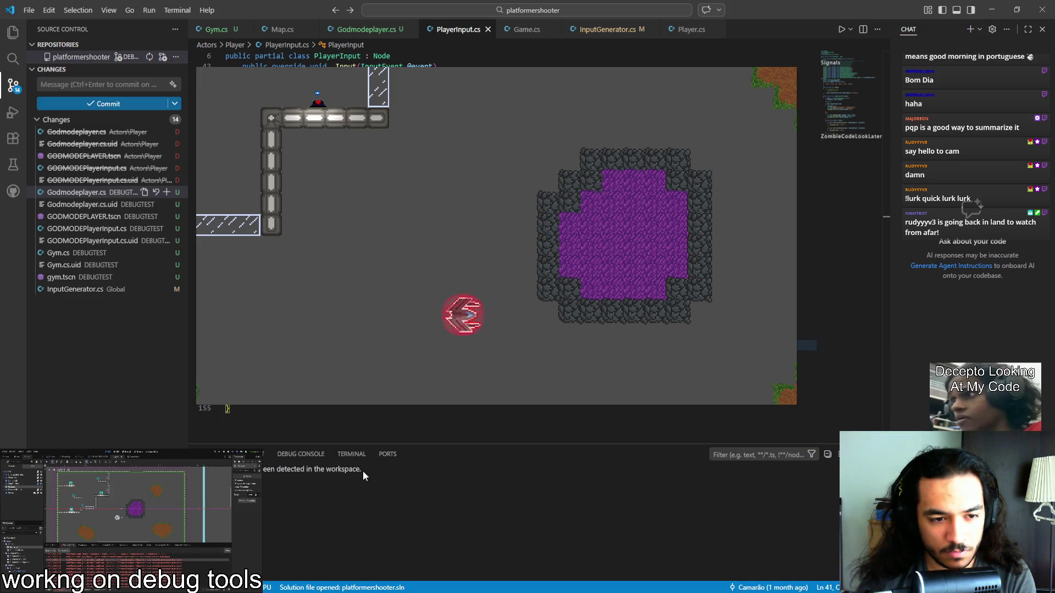
pyautogui.hotkey('alt', 'Tab')
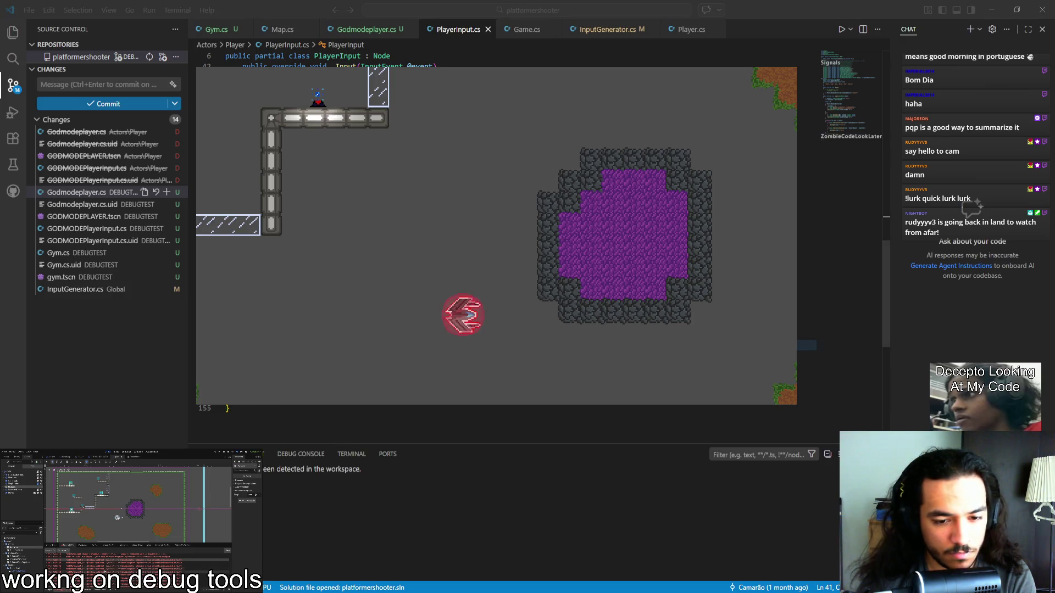
pyautogui.hotkey('alt', 'Tab')
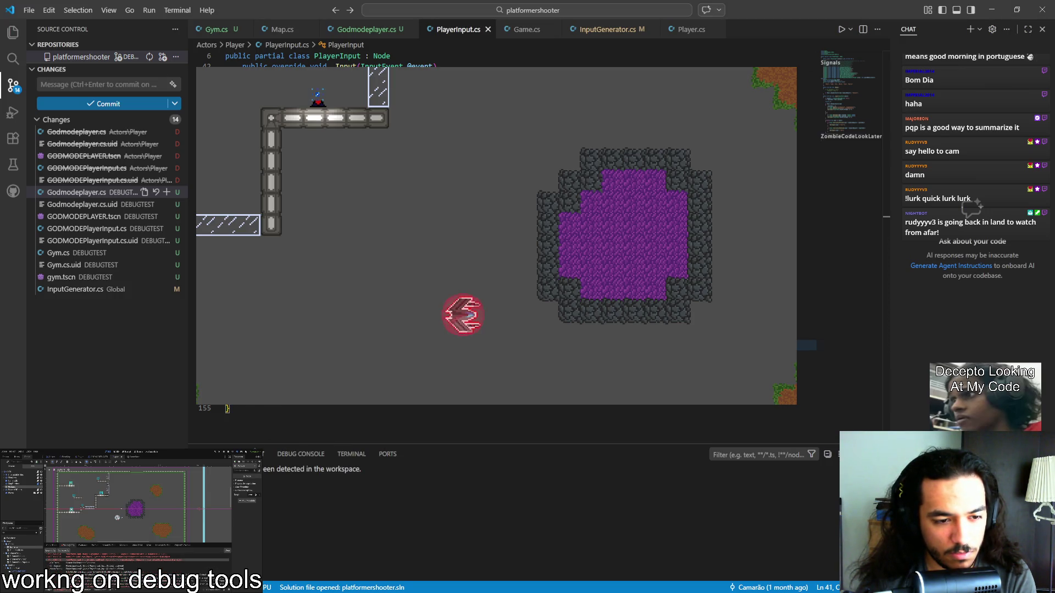
# Step: Review PlayerInput.cs again and bring up the Godmodeplayer.cs script
pyautogui.scroll(15, 385, 423)
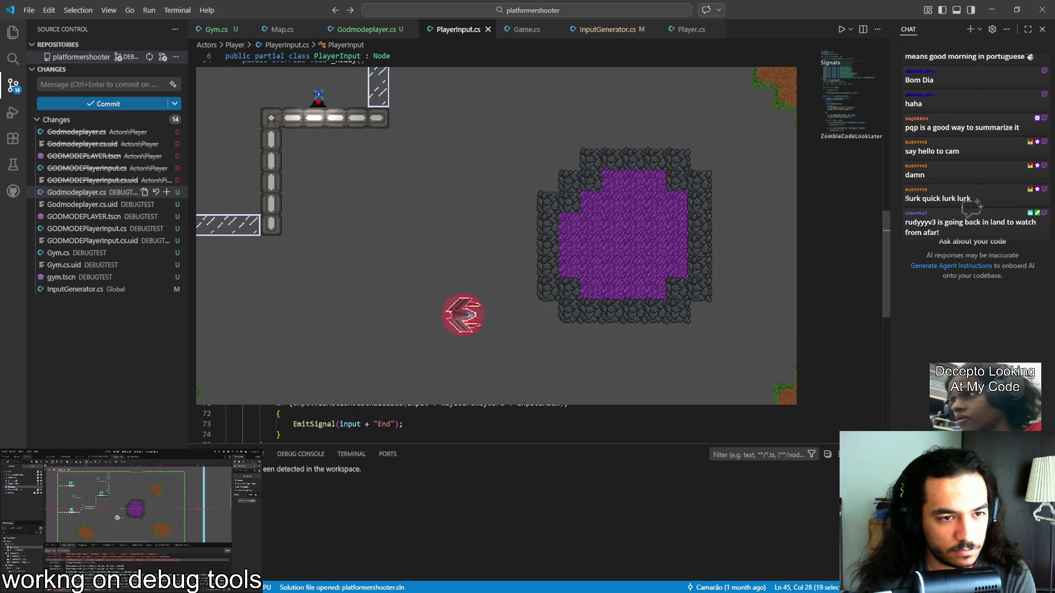
pyautogui.scroll(4, 384, 423)
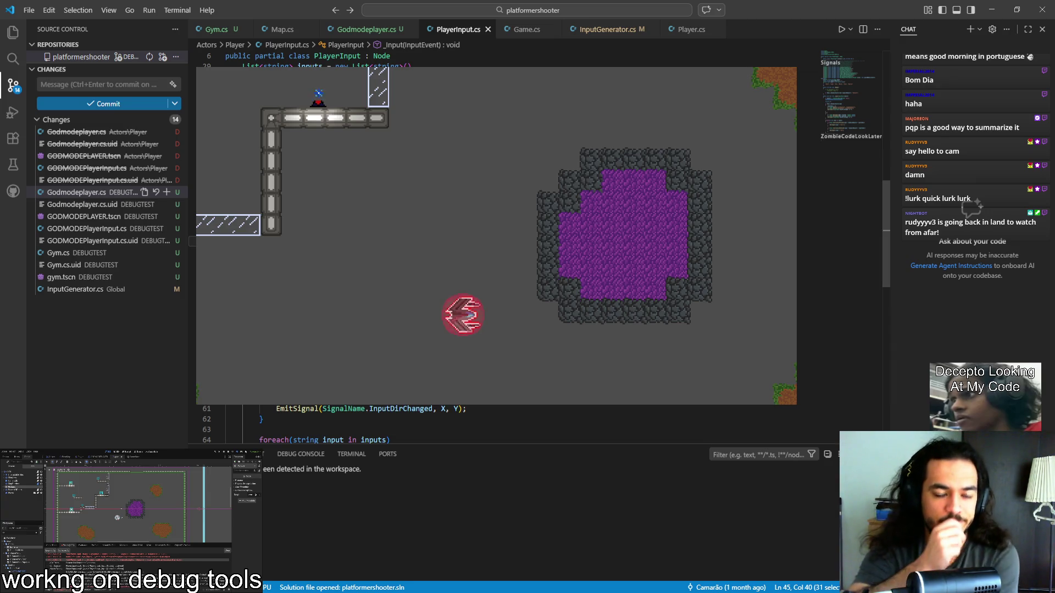
pyautogui.scroll(8, 385, 423)
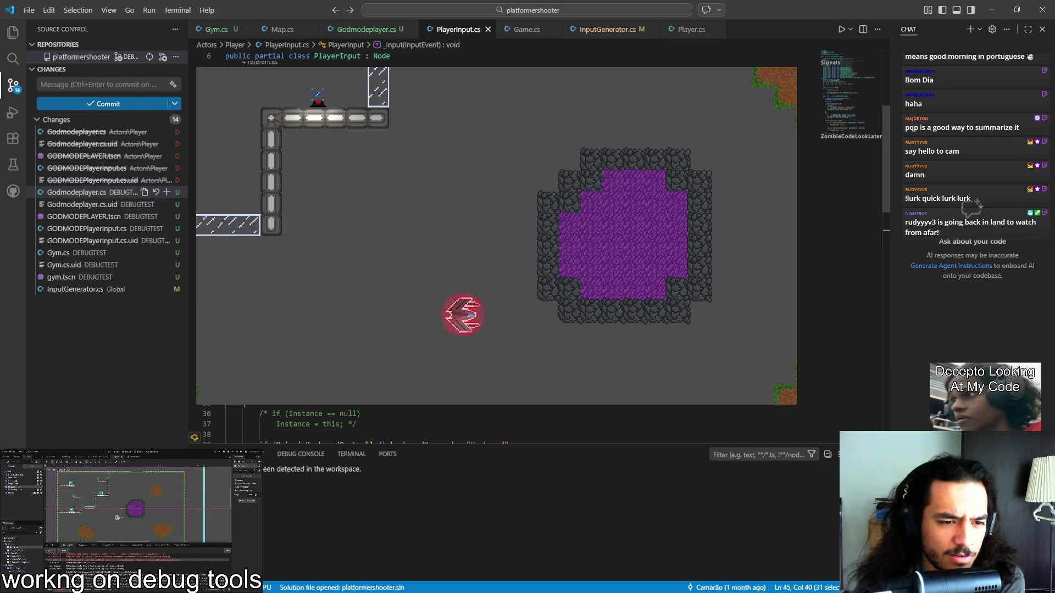
pyautogui.scroll(3, 384, 423)
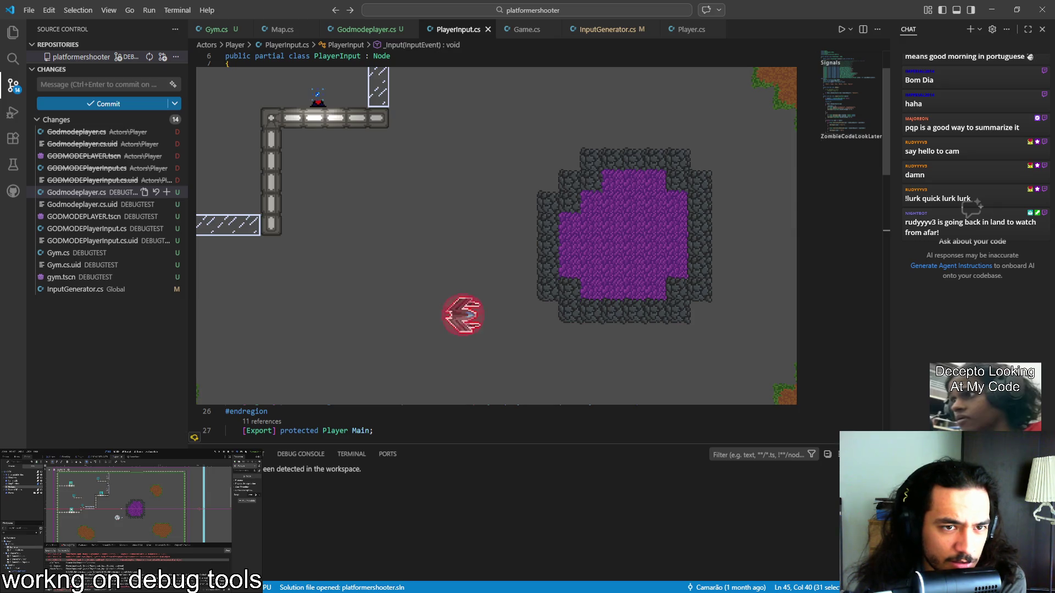
pyautogui.scroll(-10, 385, 423)
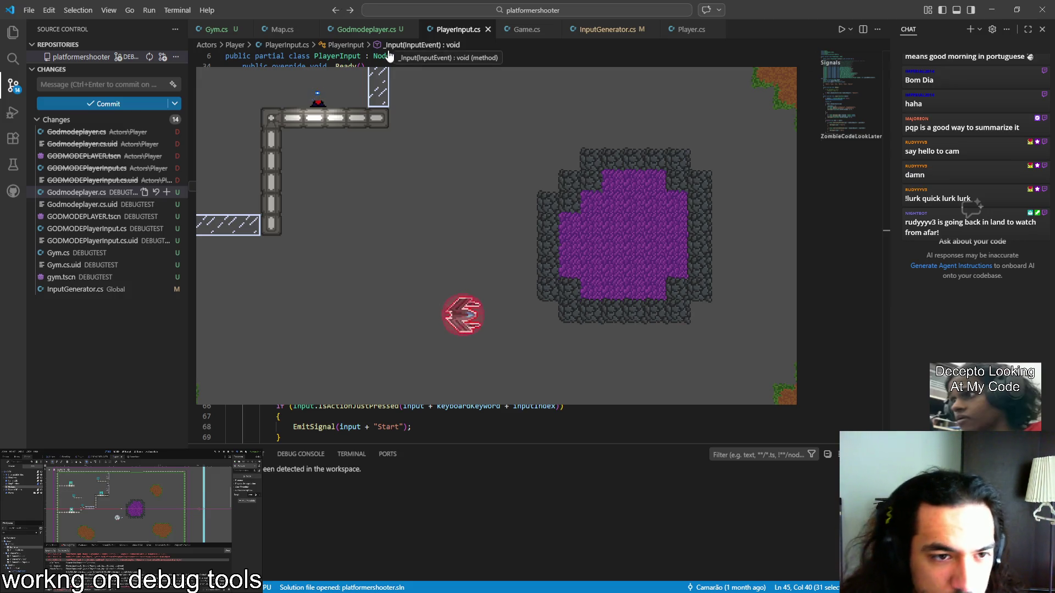
pyautogui.scroll(2, 494, 423)
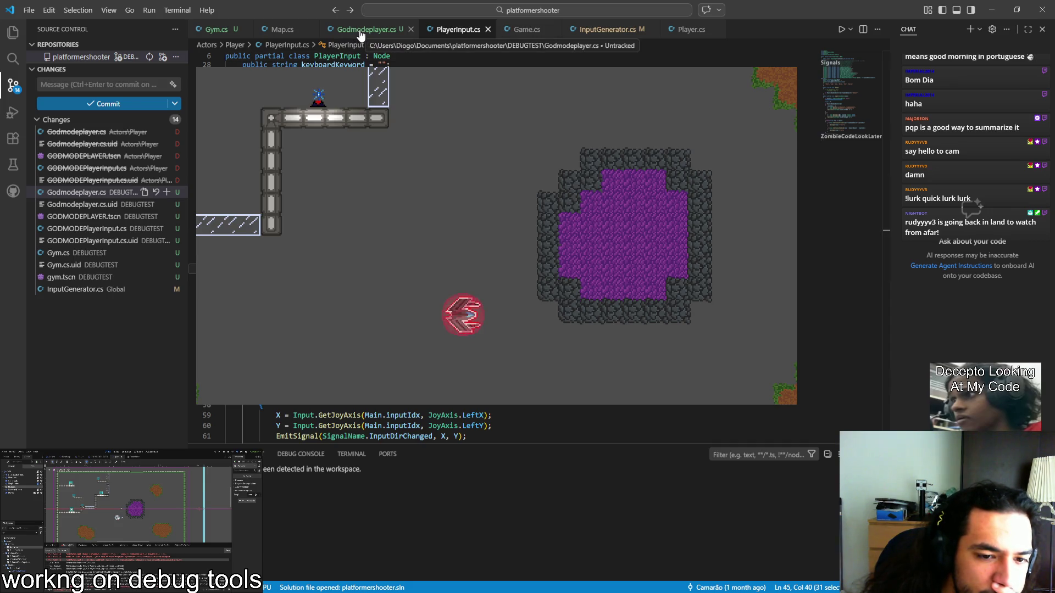
pyautogui.scroll(-5, 495, 426)
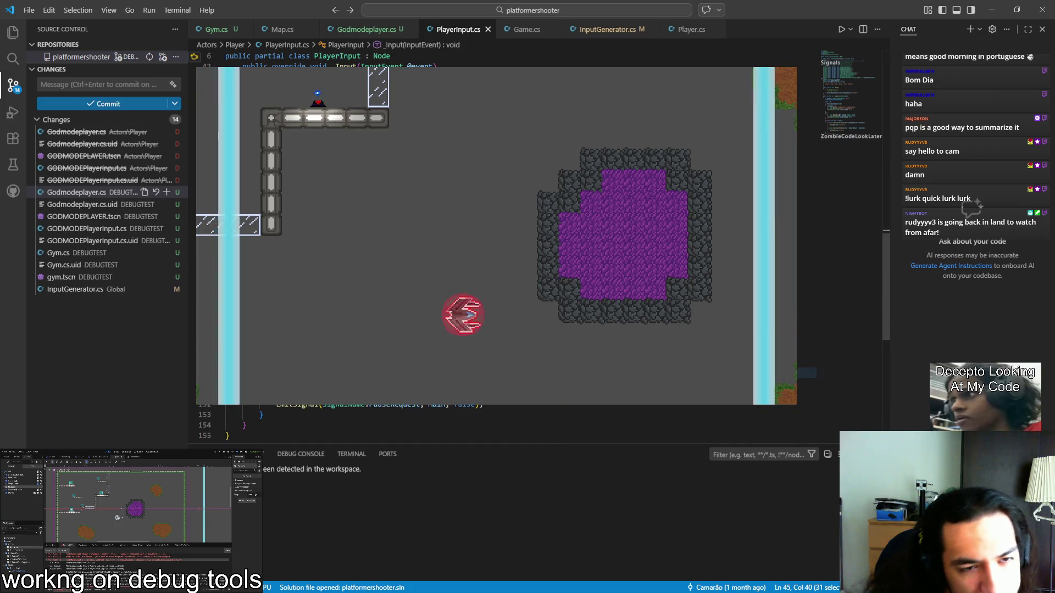
pyautogui.scroll(10, 495, 423)
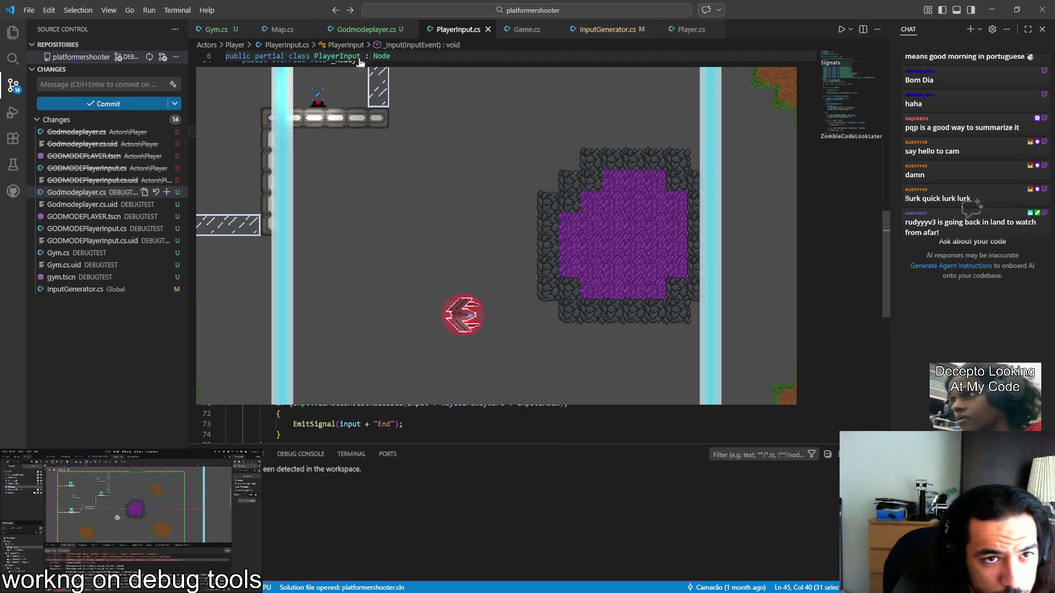
pyautogui.click(371, 31)
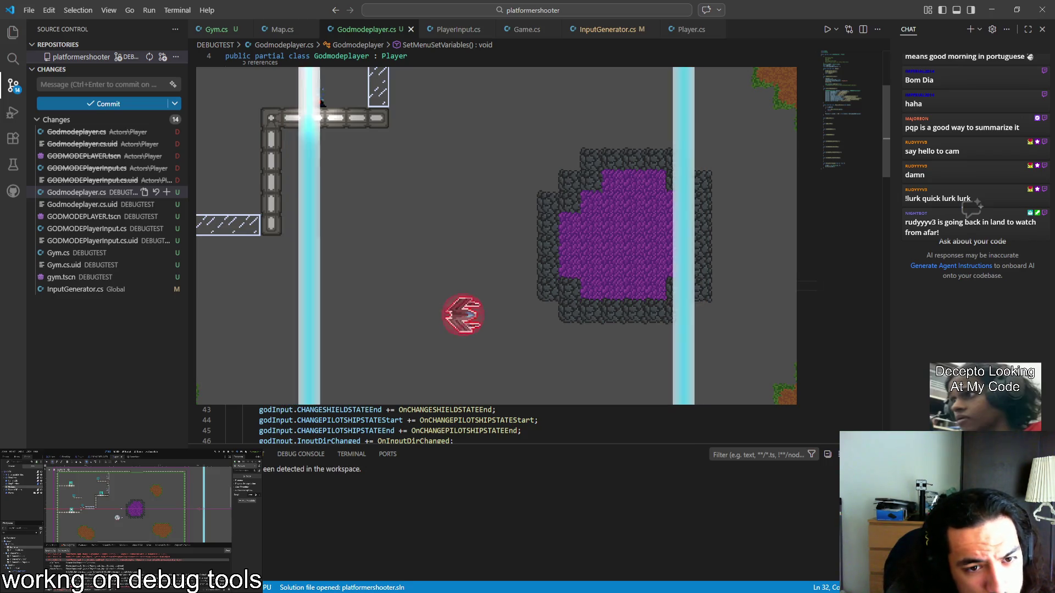
# Step: Edit and save Godmodeplayer.cs, close the game window, and select the base class Player
pyautogui.press('BackSpace')
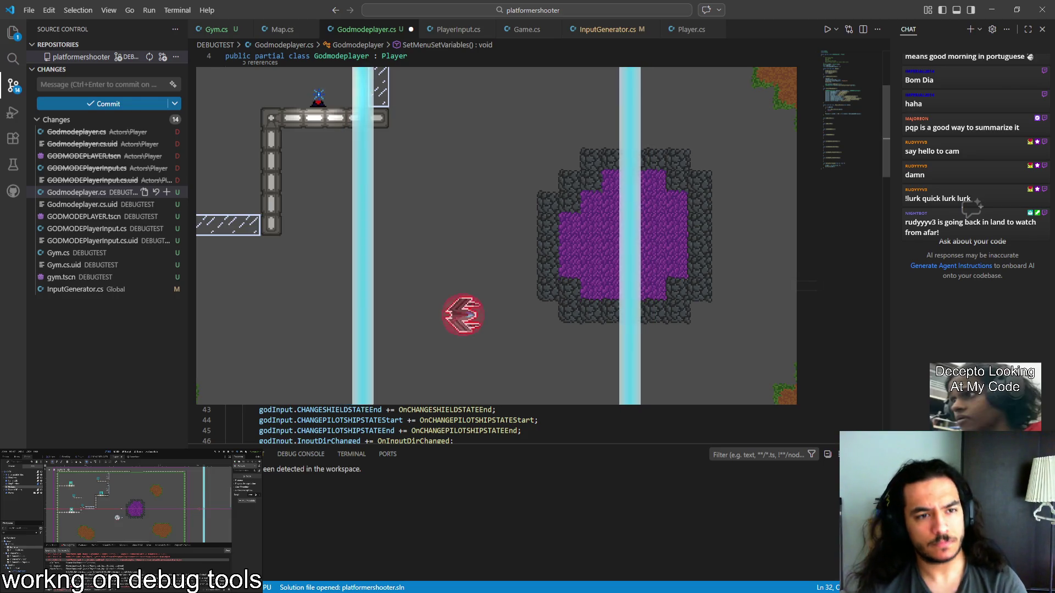
pyautogui.scroll(4, 495, 423)
pyautogui.hotkey('ctrl', 's')
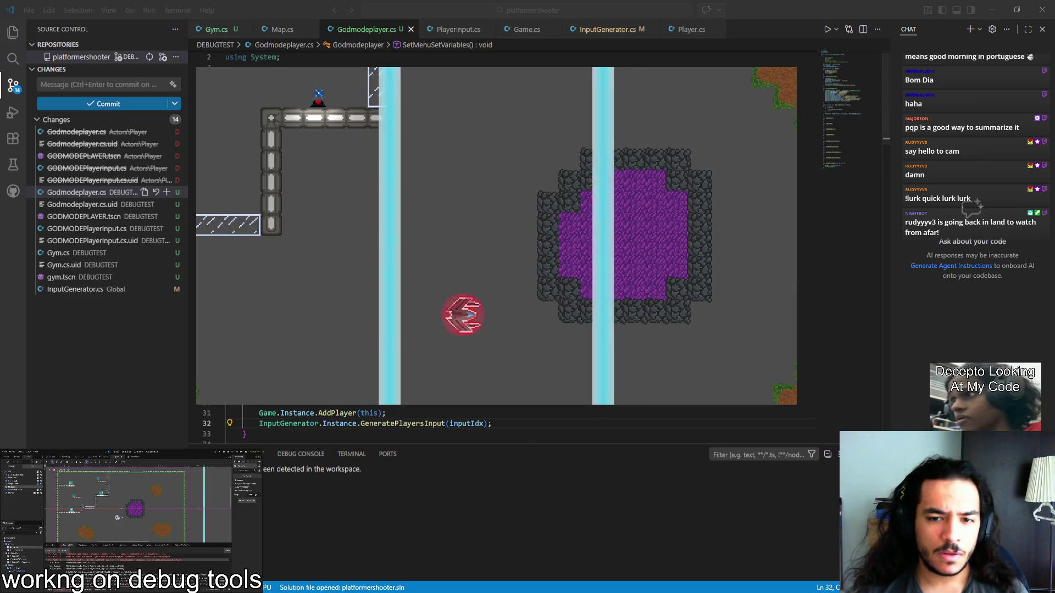
pyautogui.hotkey('alt', 'F4')
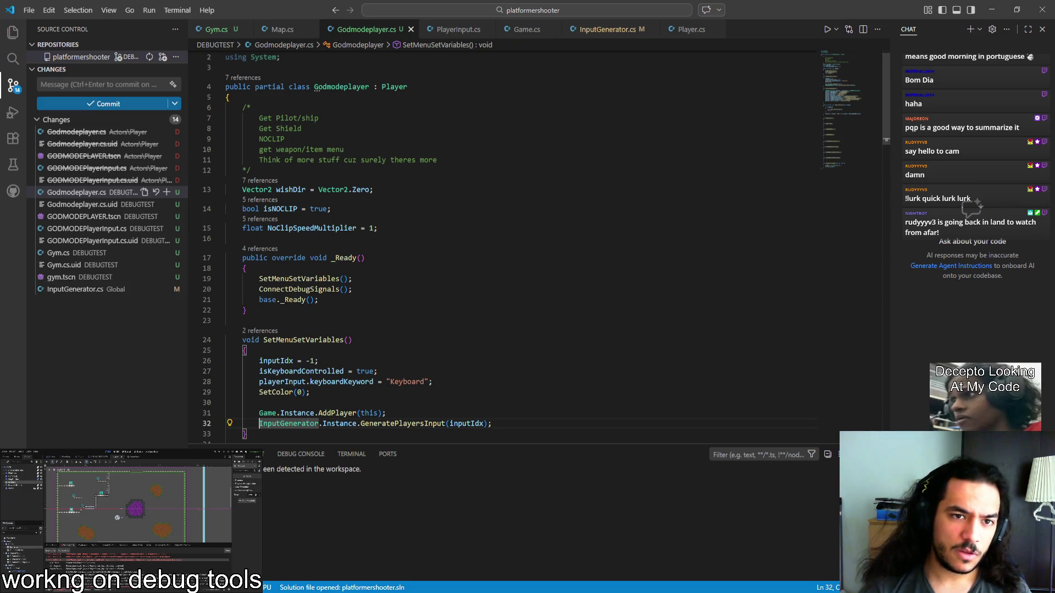
pyautogui.scroll(1, 349, 81)
pyautogui.doubleClick(395, 96)
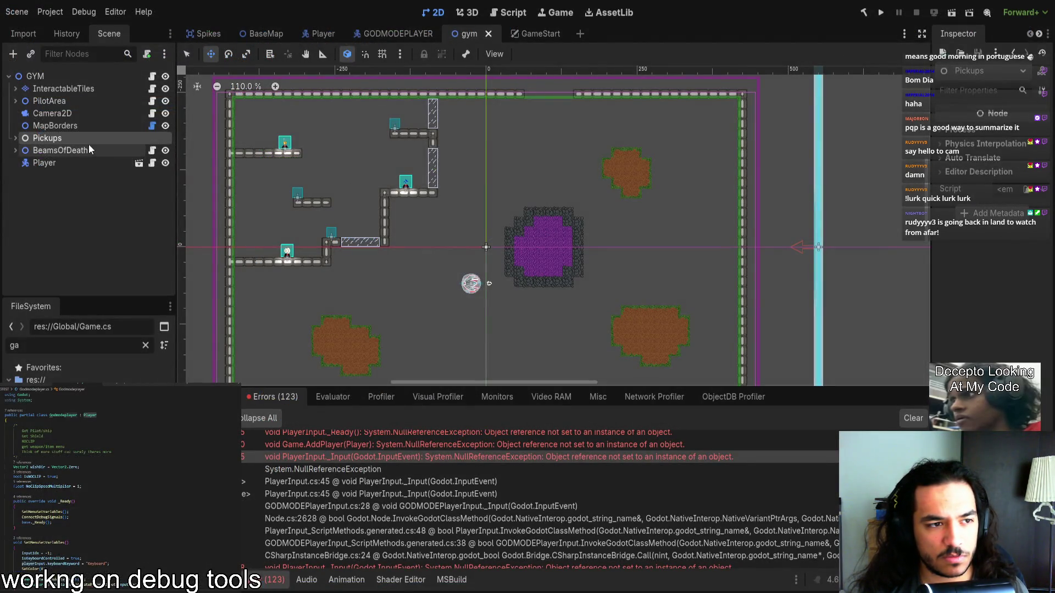
# Step: Save the GODMODEPLAYER scene and center the player ship in an enlarged viewport
pyautogui.click(68, 138)
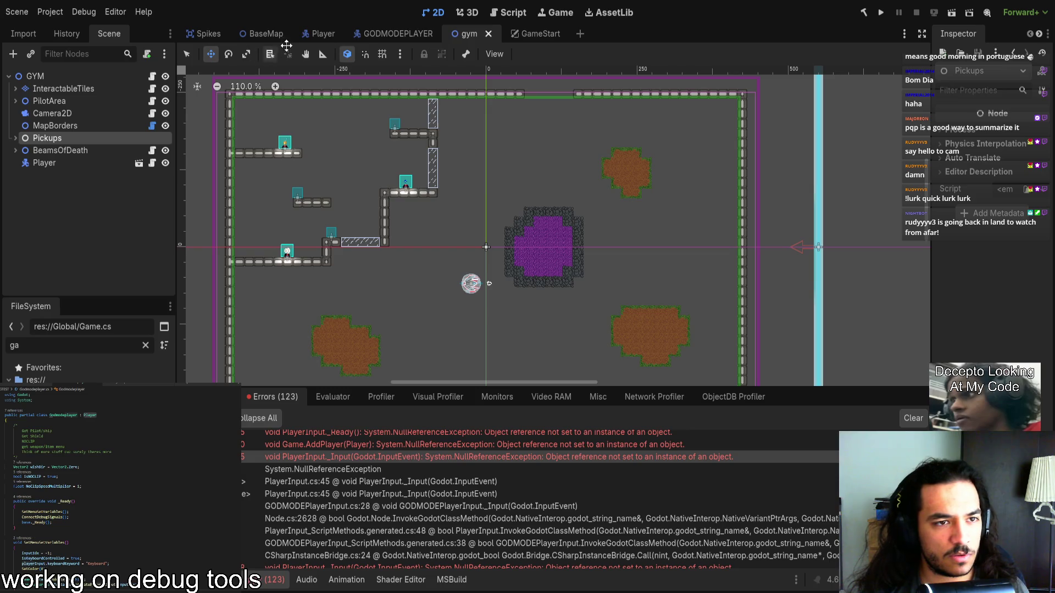
pyautogui.click(379, 32)
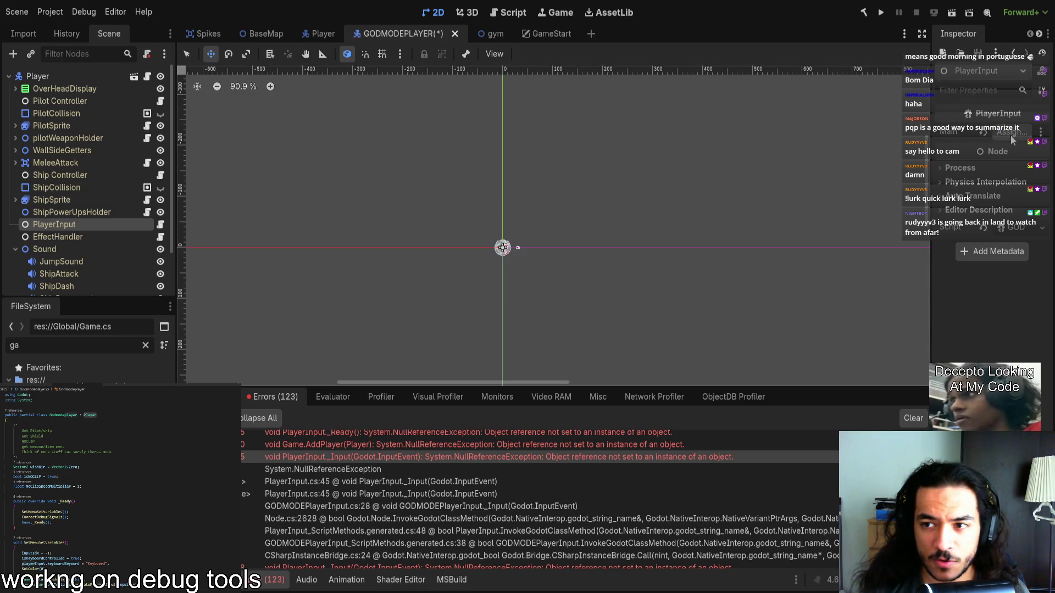
pyautogui.hotkey('ctrl', 's')
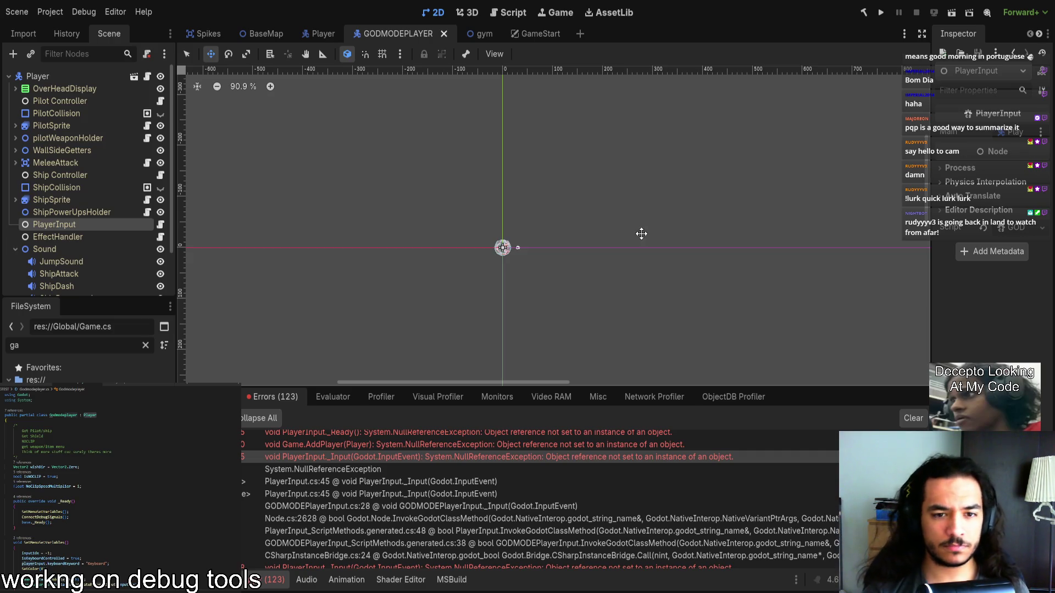
pyautogui.scroll(5, 566, 238)
pyautogui.scroll(3, 650, 285)
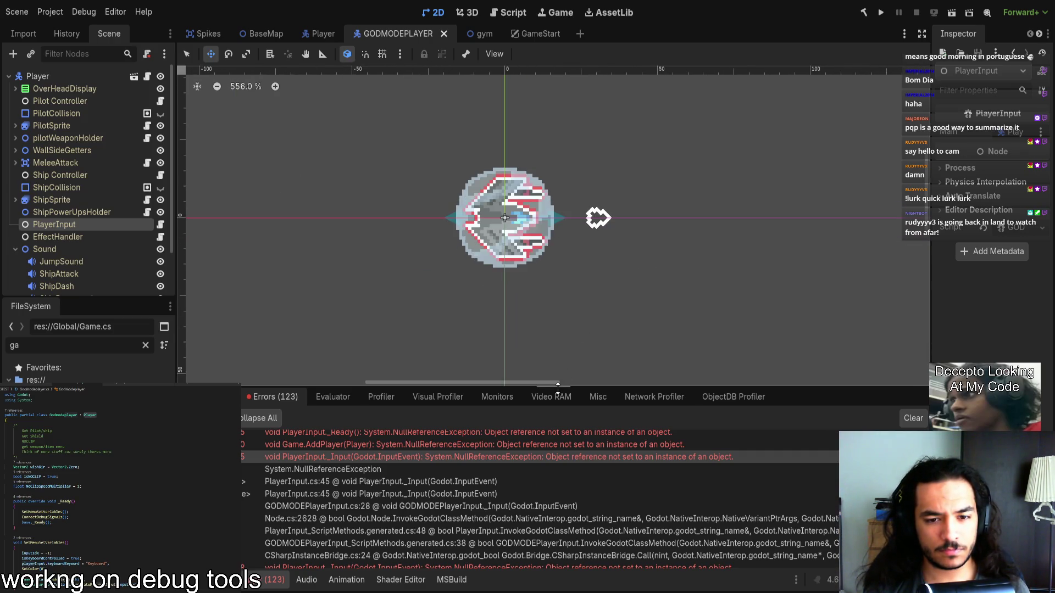
pyautogui.moveTo(566, 386); pyautogui.dragTo(560, 546)
pyautogui.moveTo(564, 321); pyautogui.dragTo(555, 339)
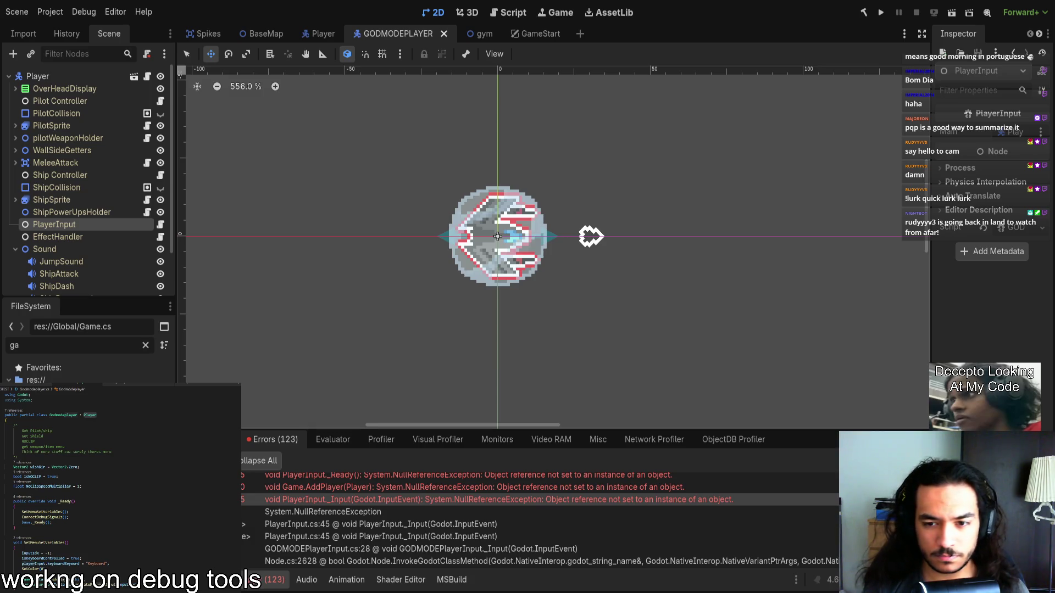
pyautogui.scroll(-2, 490, 517)
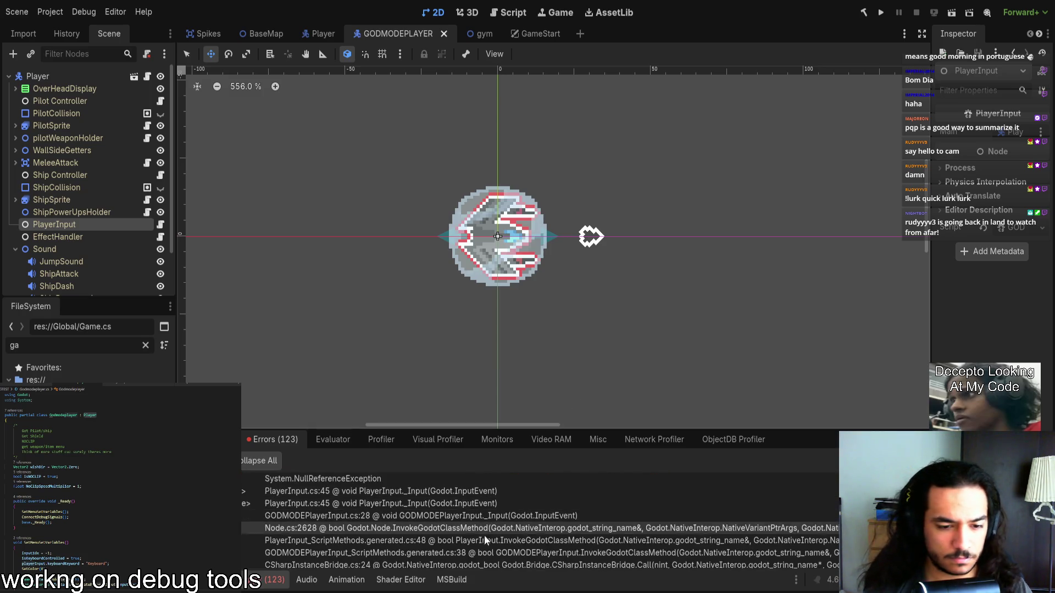
# Step: Open the GODMODEPlayerInput.cs:28 error and jump to the base _Input definition
pyautogui.doubleClick(555, 516)
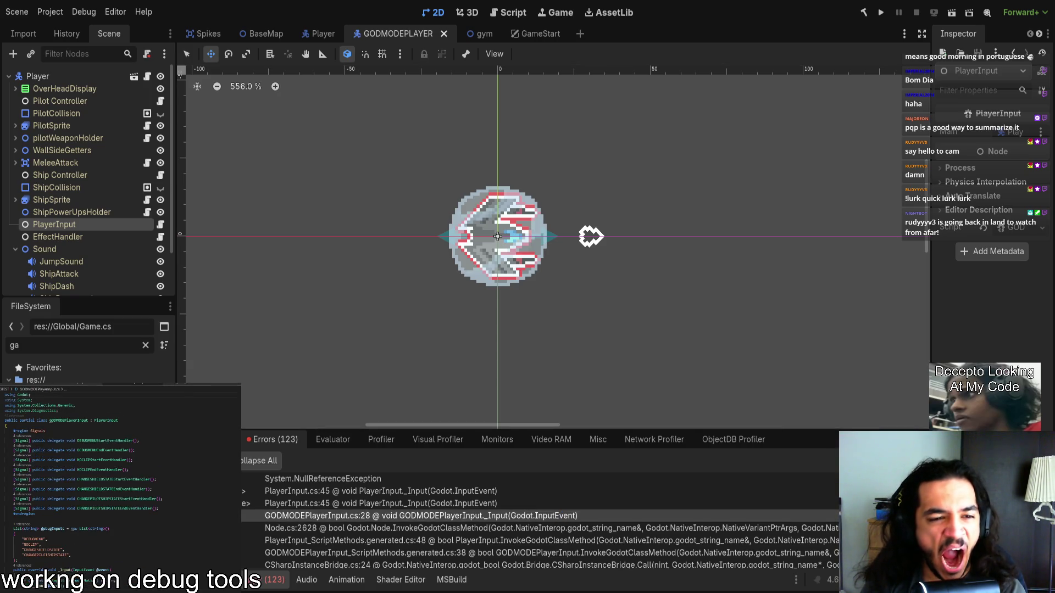
pyautogui.scroll(-3, 119, 532)
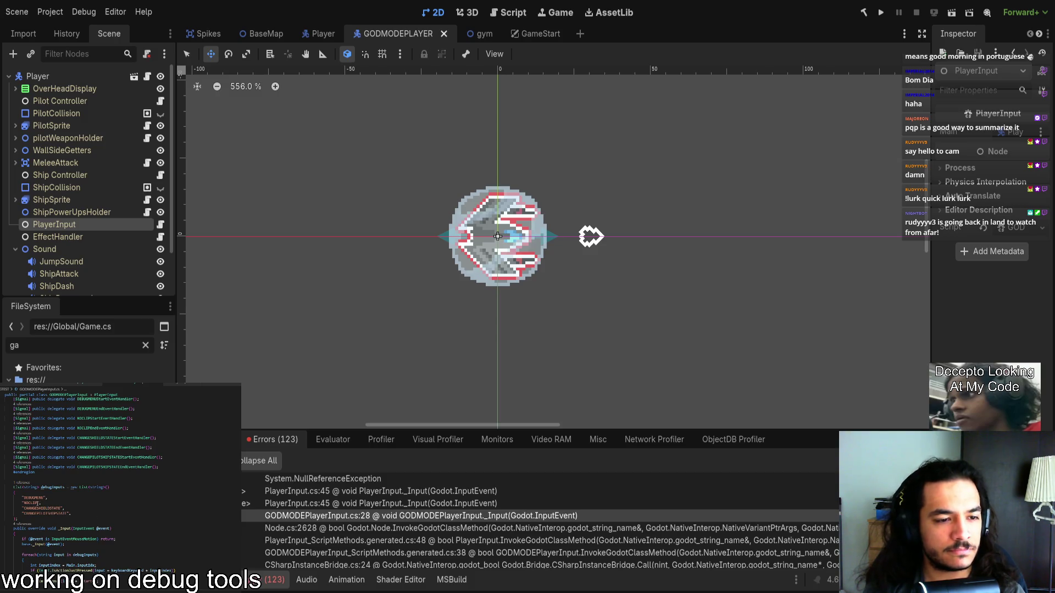
pyautogui.moveTo(22, 545); pyautogui.dragTo(73, 545)
pyautogui.click(74, 545)
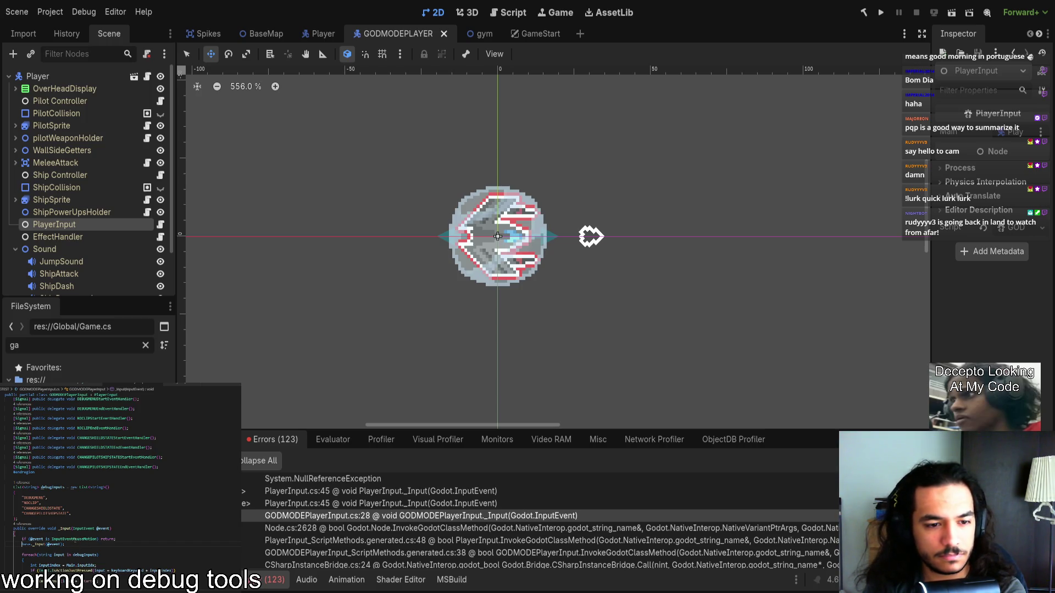
pyautogui.moveTo(82, 538)
pyautogui.moveTo(73, 564)
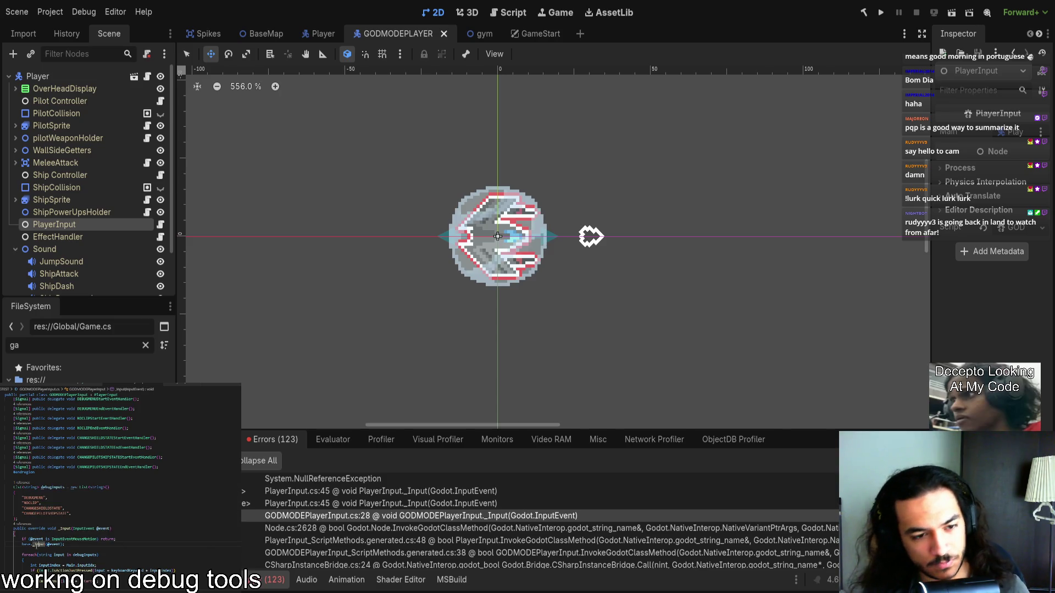
pyautogui.keyDown('ctrl'); pyautogui.click(36, 545); pyautogui.keyUp('ctrl')
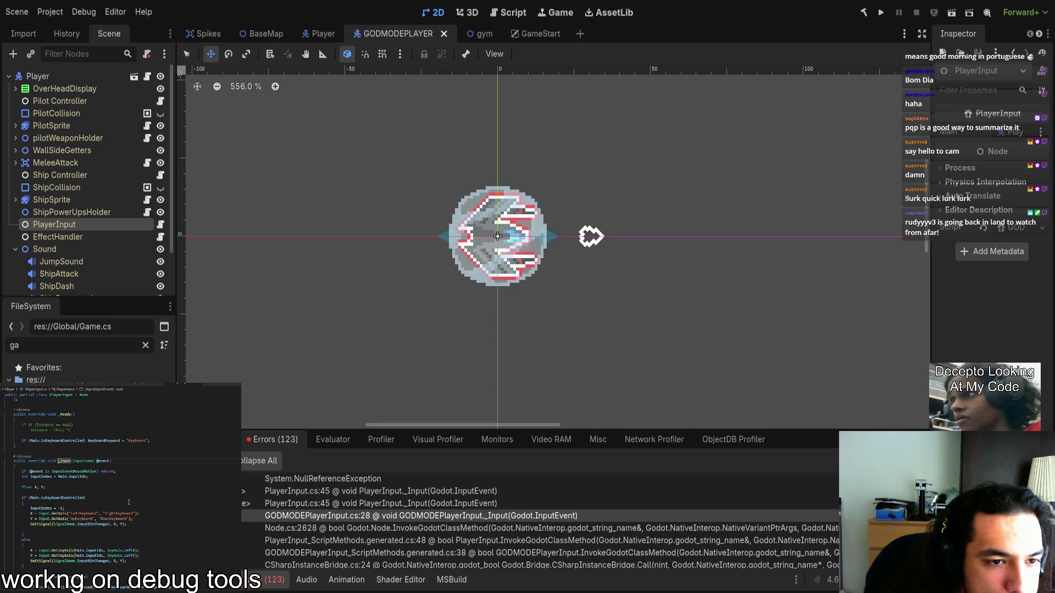
# Step: Inspect PlayerInput's _Ready and Main field, then return to the GODMODEPlayerInput script
pyautogui.scroll(5, 67, 483)
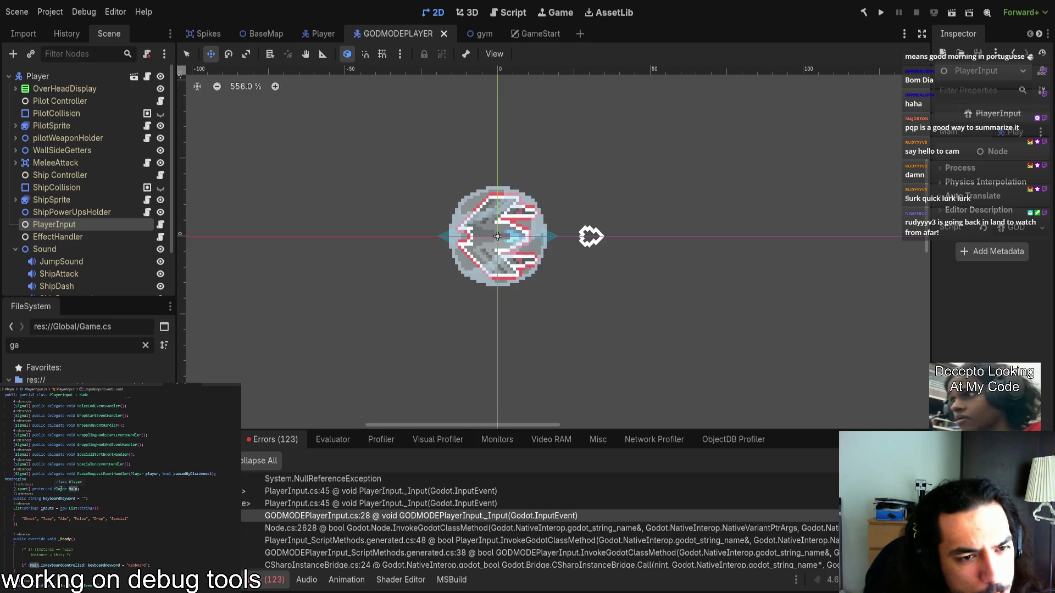
pyautogui.scroll(-3, 60, 489)
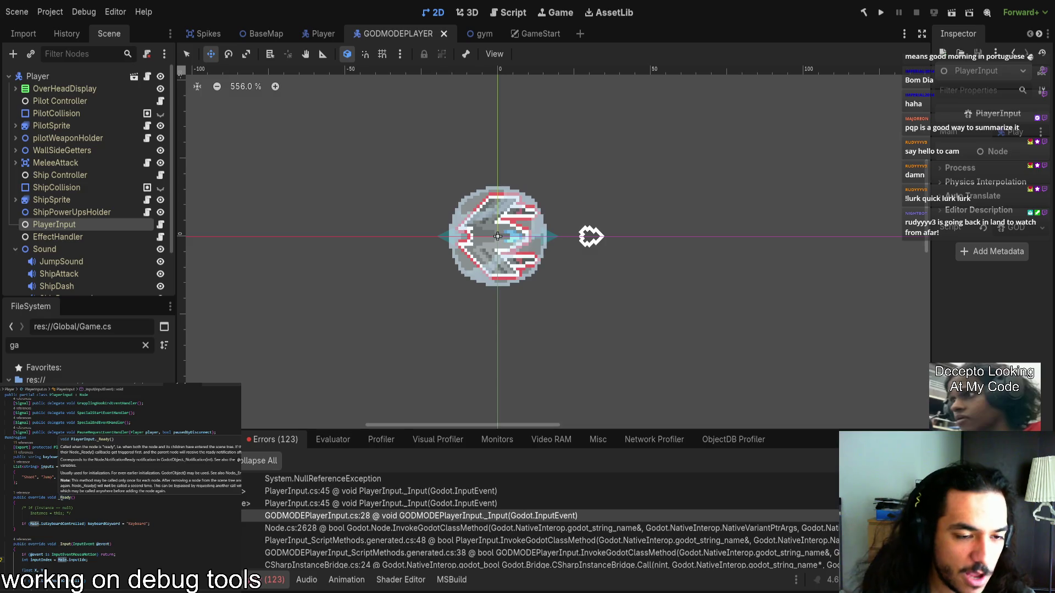
pyautogui.click(72, 497)
pyautogui.click(60, 448)
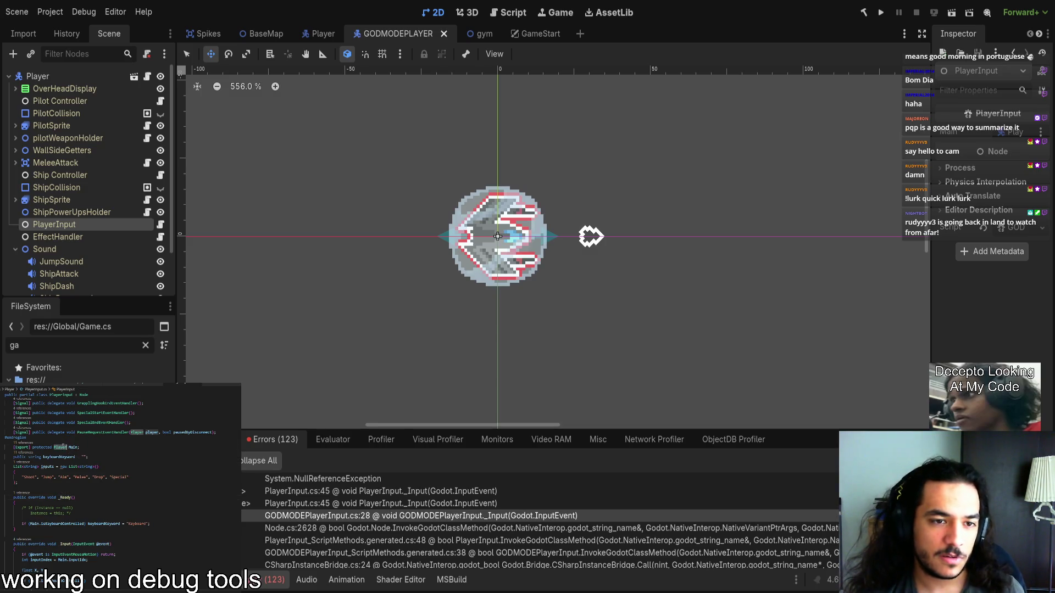
pyautogui.hotkey('ctrl', 'F12')
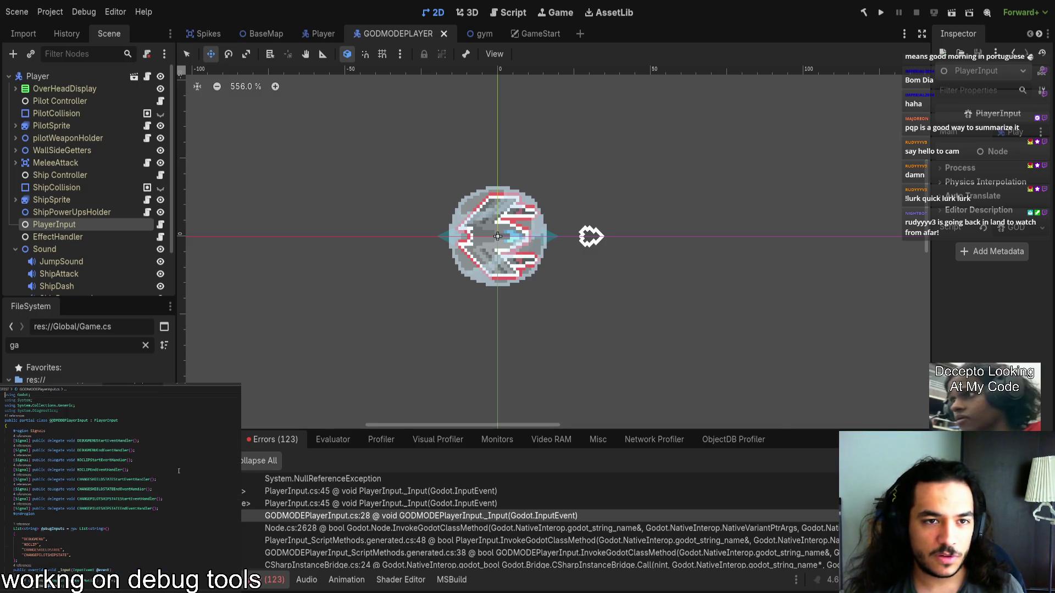
pyautogui.click(94, 434)
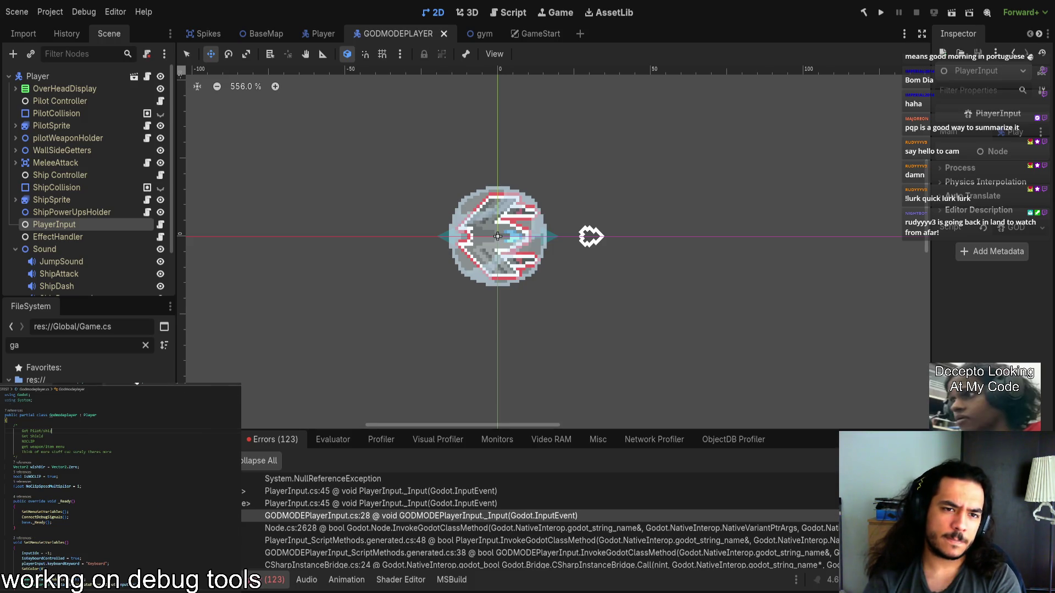
pyautogui.hotkey('ctrl', 'Tab')
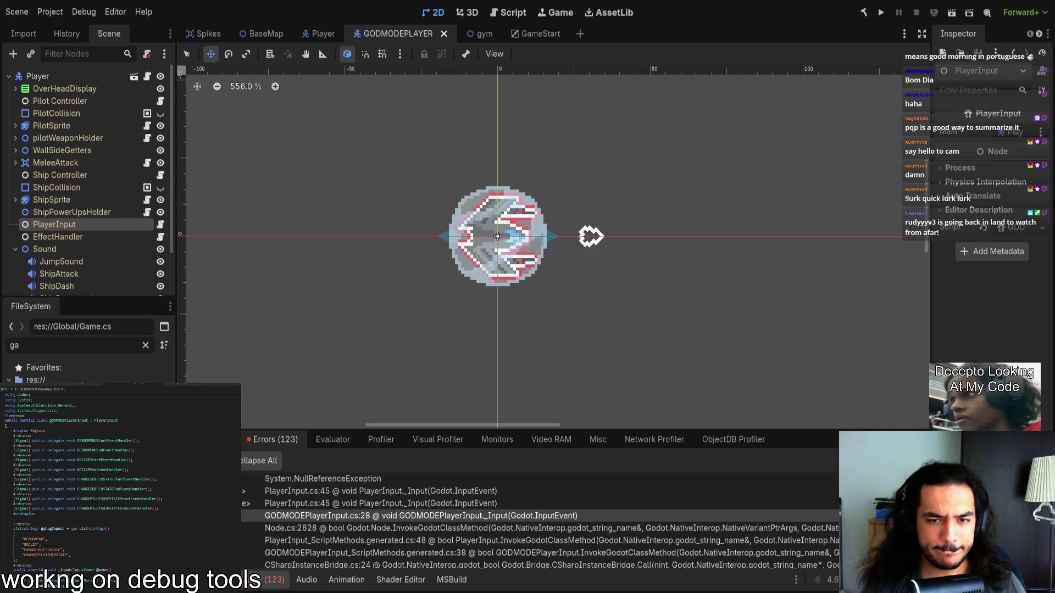
pyautogui.scroll(-5, 466, 509)
# Step: Expand the 0:00:03:108 error's stack trace and follow it to the base _Input definition
pyautogui.moveTo(575, 428)
pyautogui.mouseDown()
pyautogui.moveTo(549, 208)
pyautogui.moveTo(527, 186)
pyautogui.mouseUp()
pyautogui.click(184, 325)
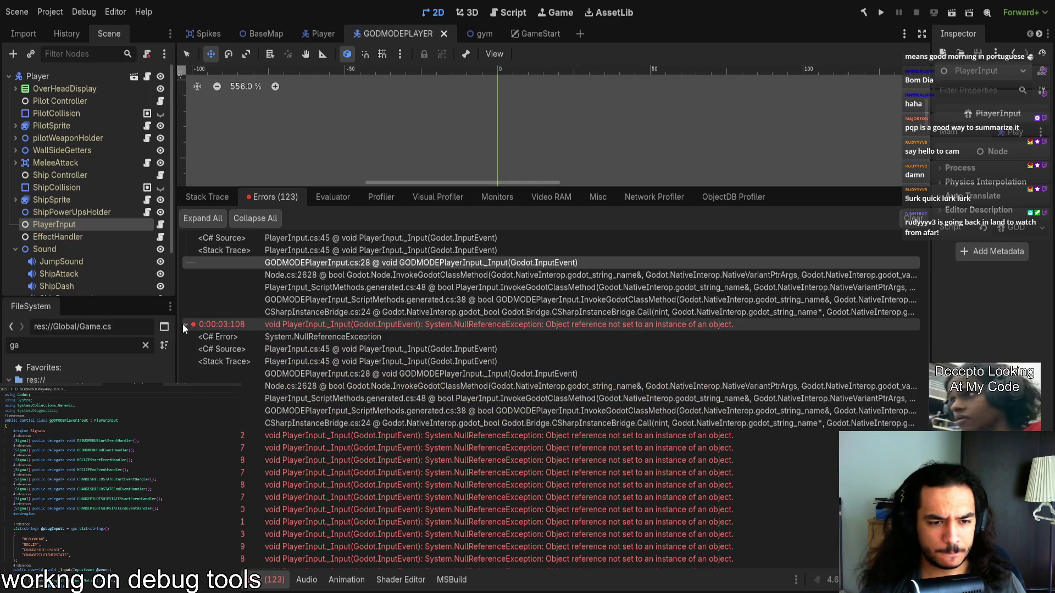
pyautogui.click(318, 376)
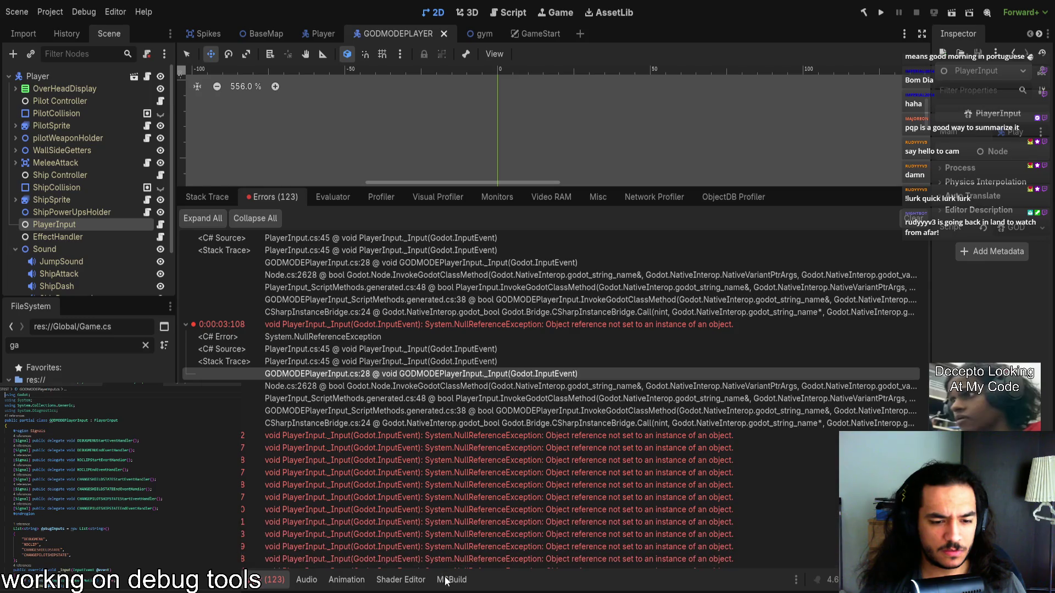
pyautogui.scroll(-3, 70, 560)
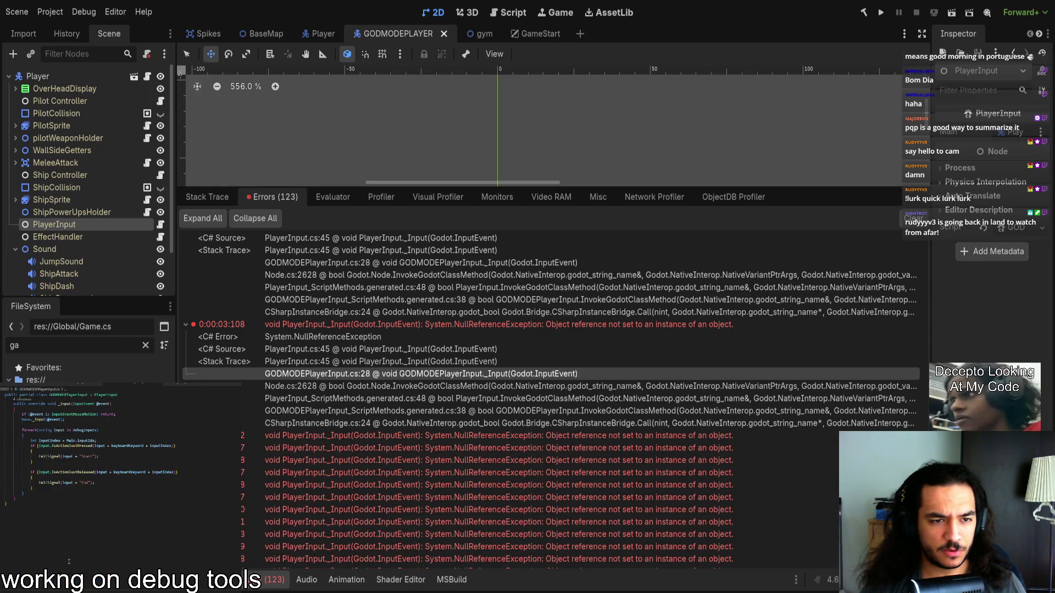
pyautogui.scroll(-2, 70, 562)
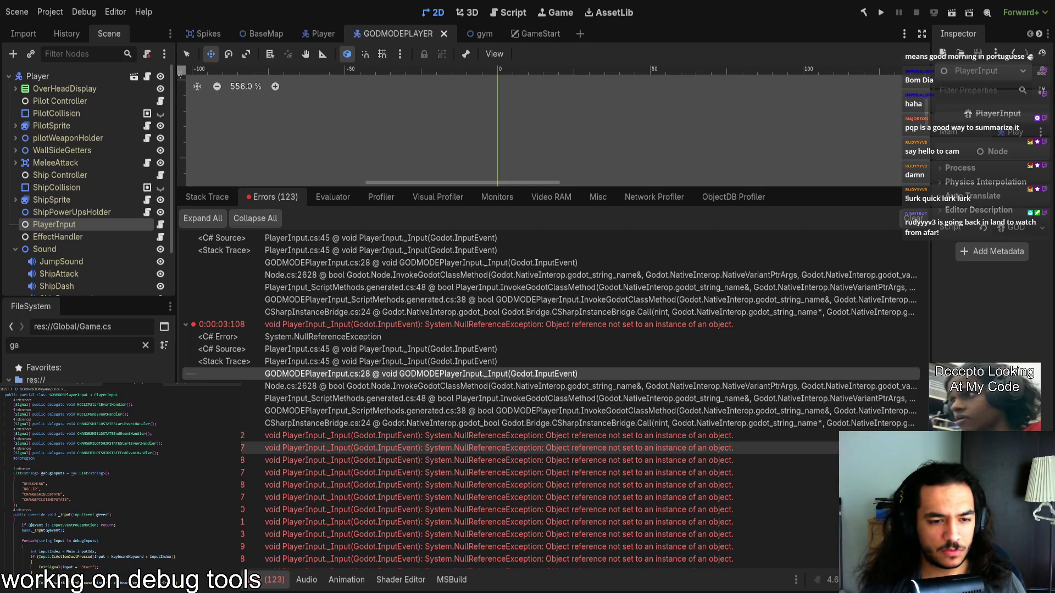
pyautogui.click(24, 531)
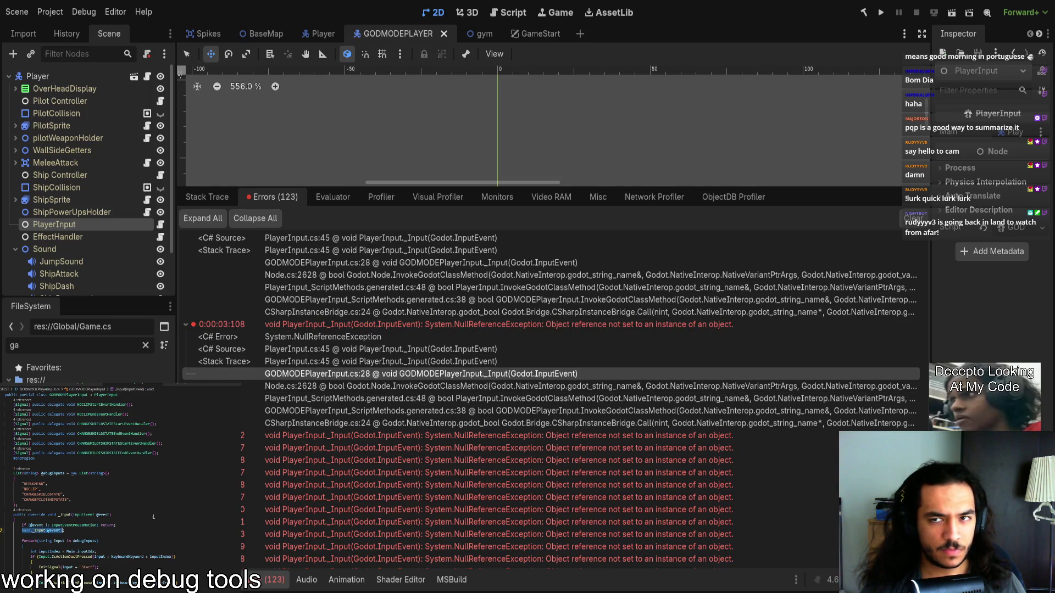
pyautogui.press('F12')
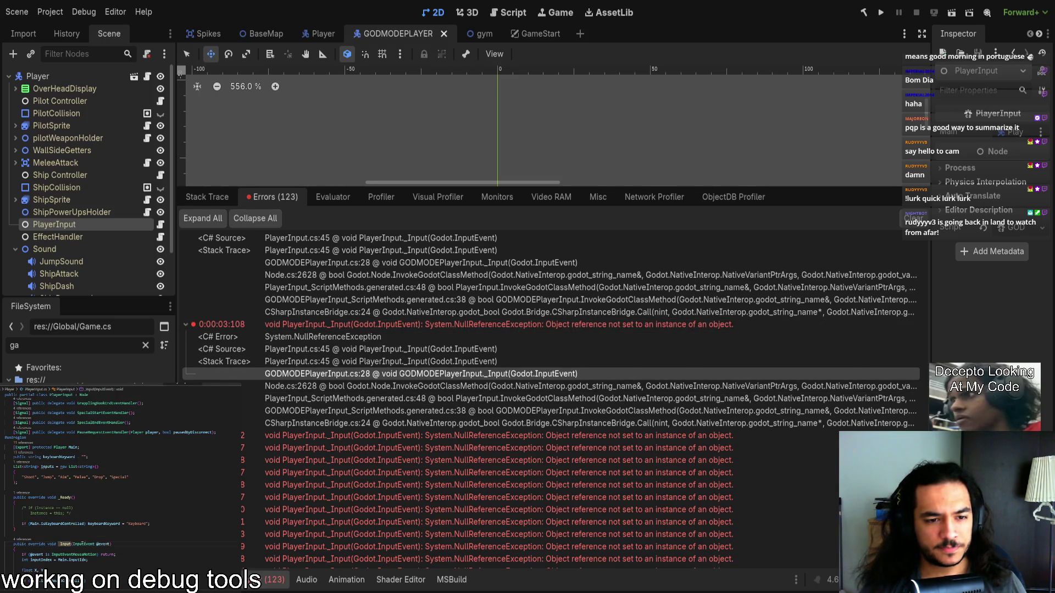
# Step: Move the inputIndex assignment line from _Input into _Ready
pyautogui.moveTo(22, 561); pyautogui.dragTo(90, 561)
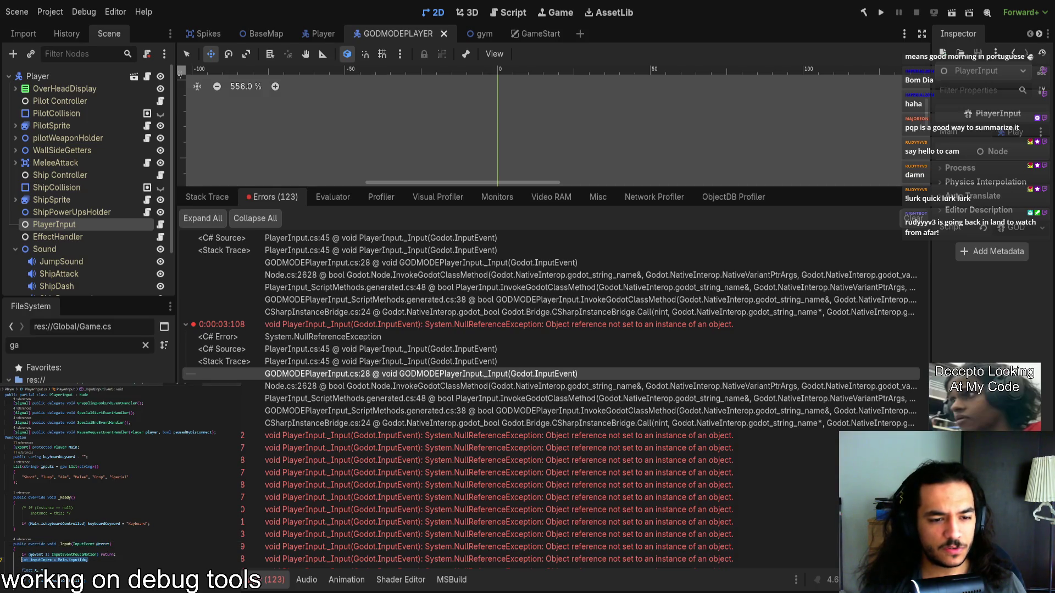
pyautogui.hotkey('ctrl', 'x')
pyautogui.click(113, 518)
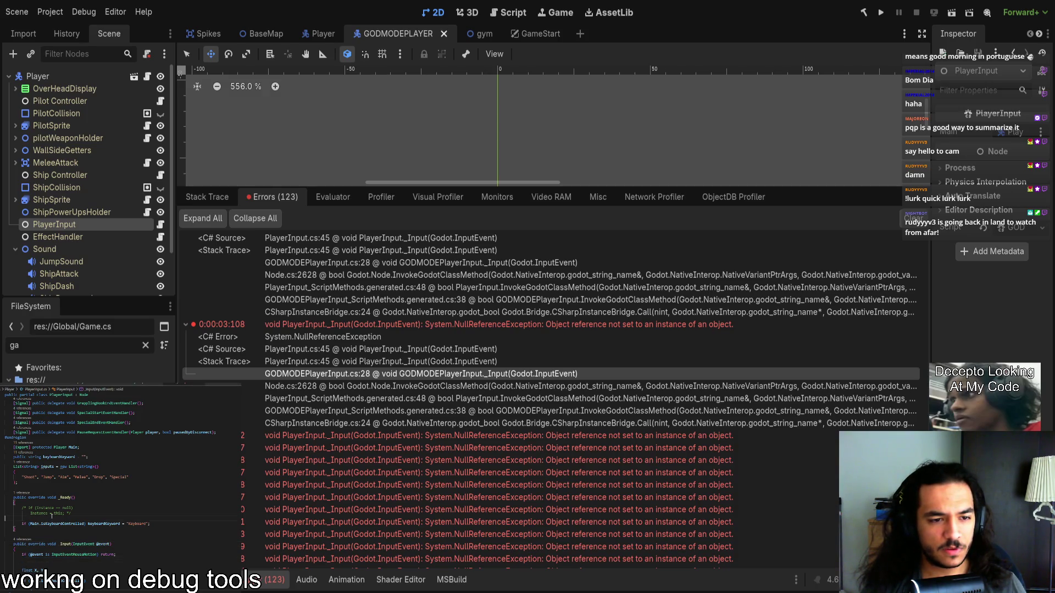
pyautogui.hotkey('ctrl', 'v')
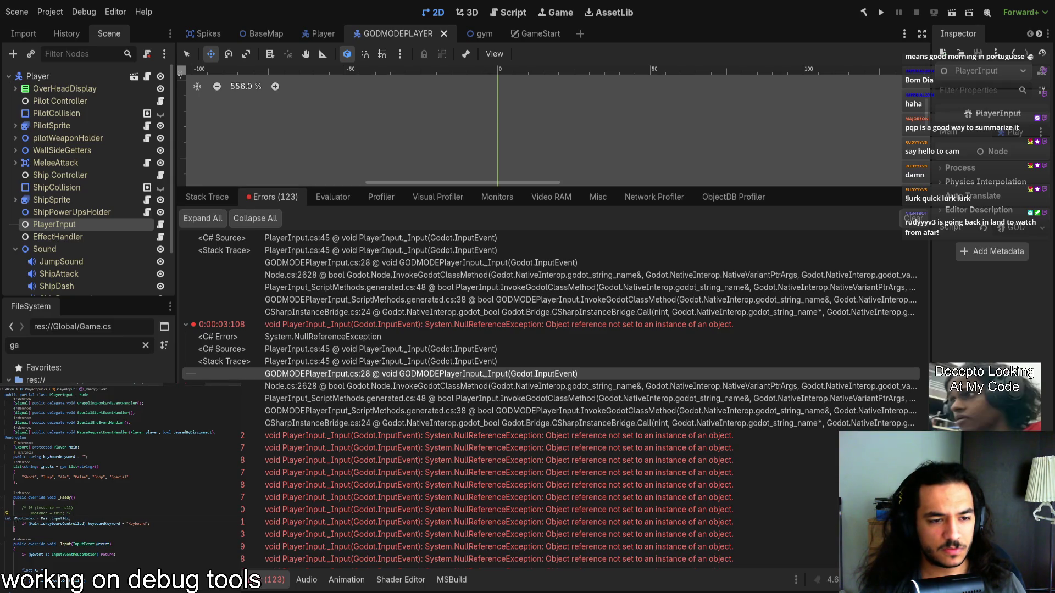
pyautogui.press('Tab')
# Step: Declare 'int inputIndex;' as a field, drop 'int' from the assignment, and clear the log
pyautogui.moveTo(22, 519); pyautogui.dragTo(52, 519)
pyautogui.scroll(1, 55, 501)
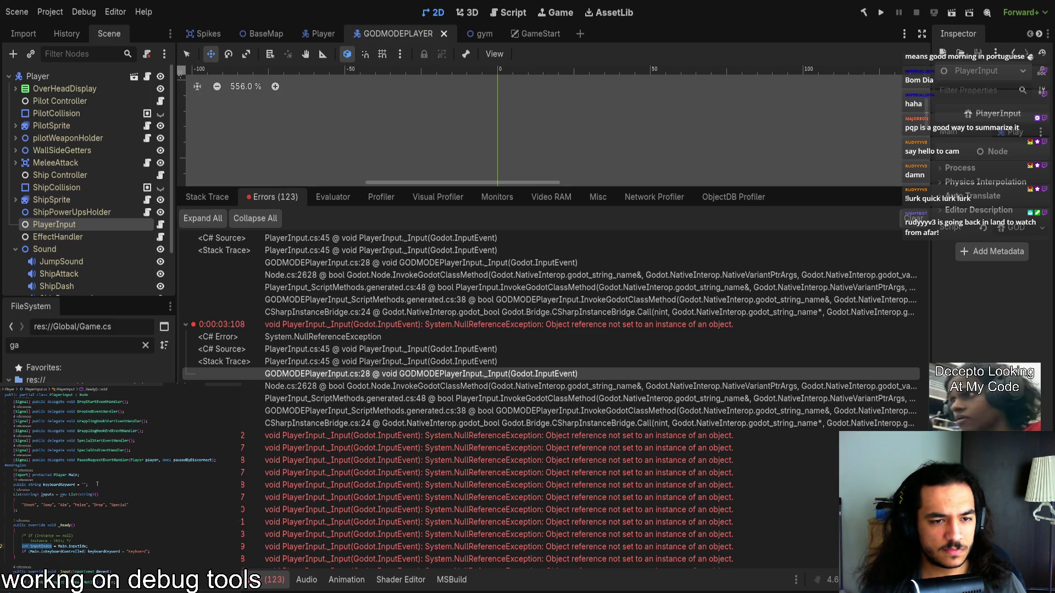
pyautogui.click(97, 476)
pyautogui.press('Return')
pyautogui.hotkey('ctrl', 'v')
pyautogui.doubleClick(31, 556)
pyautogui.press('Delete')
pyautogui.click(58, 483)
pyautogui.click(56, 485)
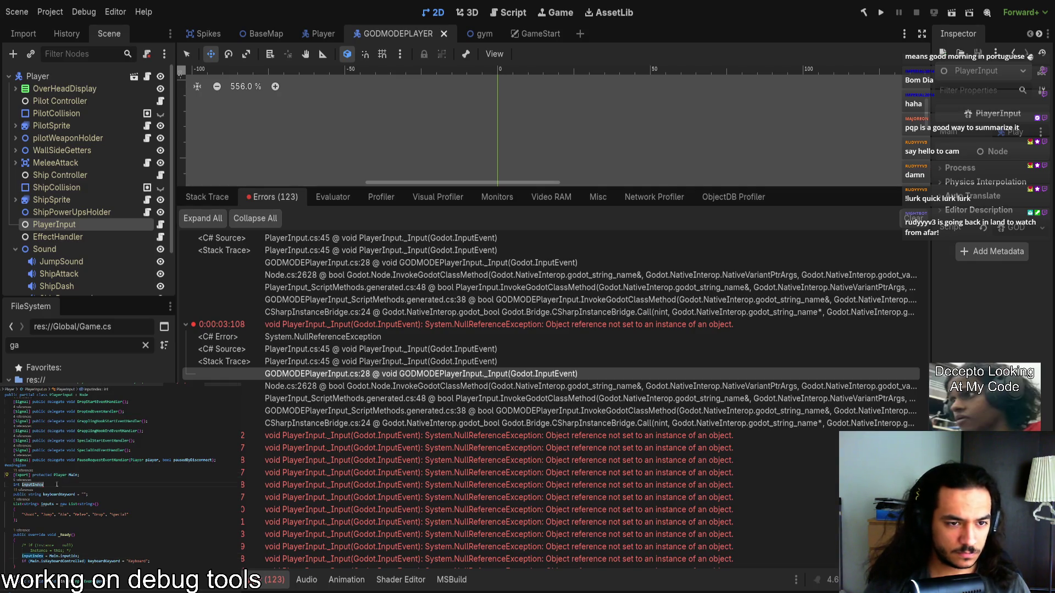
pyautogui.write(';')
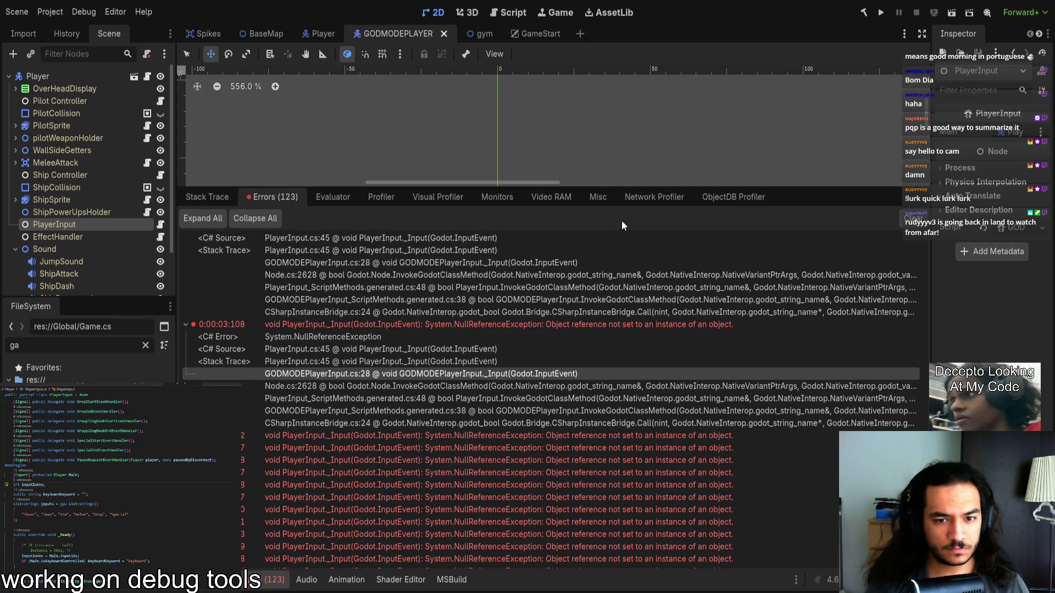
pyautogui.click(907, 219)
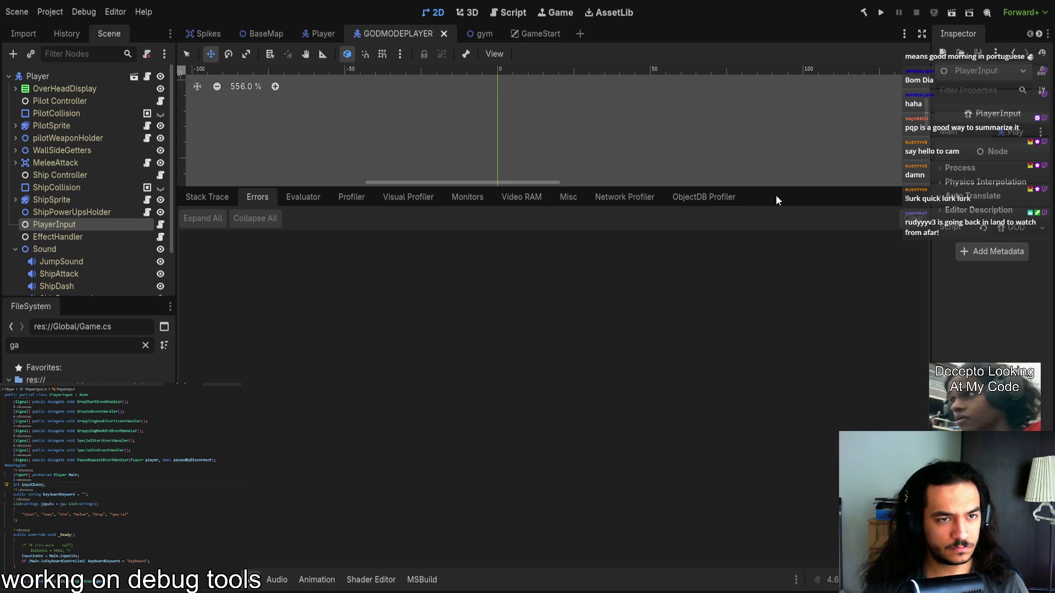
# Step: In the Player scene, confirm inputIdx defaults to -2, then build the .NET project
pyautogui.moveTo(502, 187); pyautogui.dragTo(374, 429)
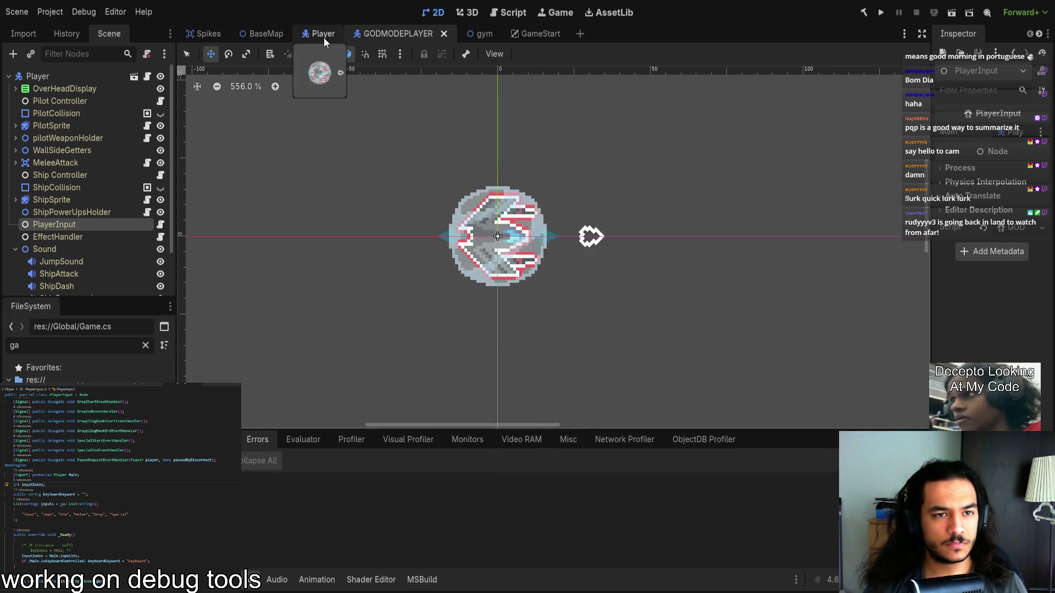
pyautogui.click(323, 34)
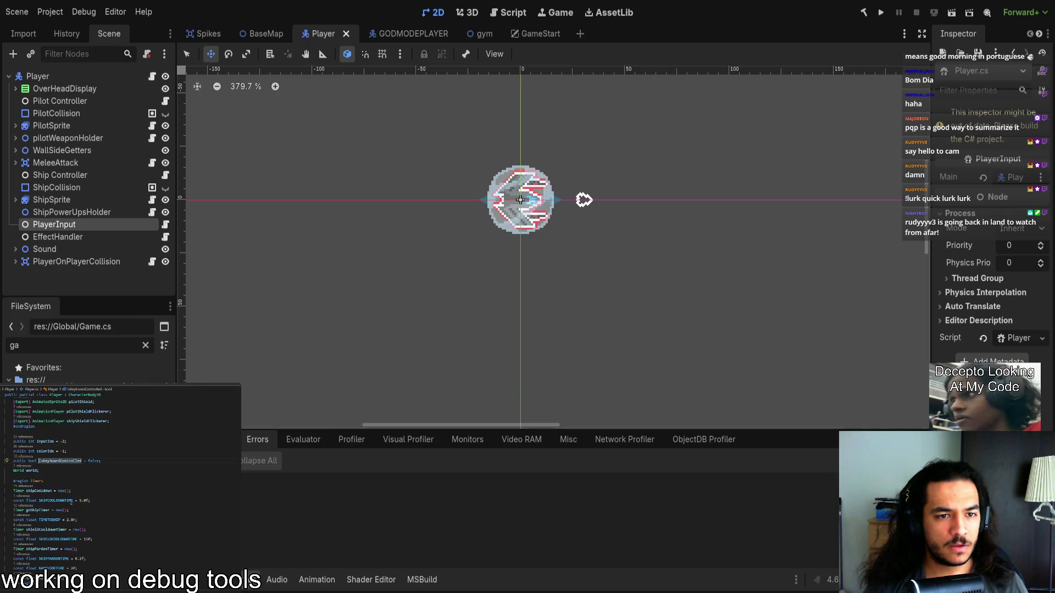
pyautogui.scroll(-3, 72, 504)
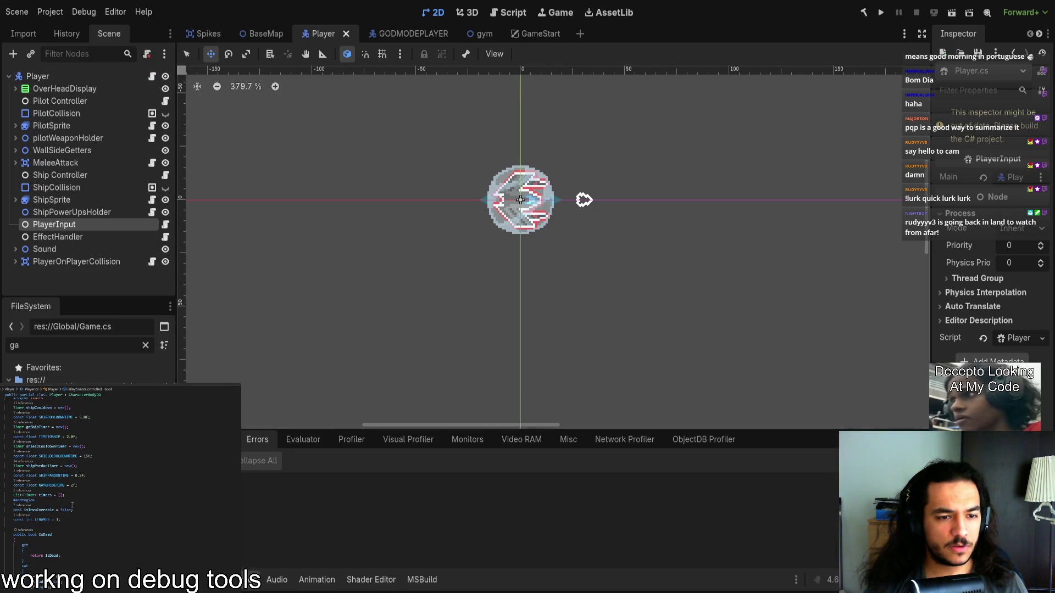
pyautogui.scroll(5, 72, 504)
pyautogui.scroll(10, 73, 505)
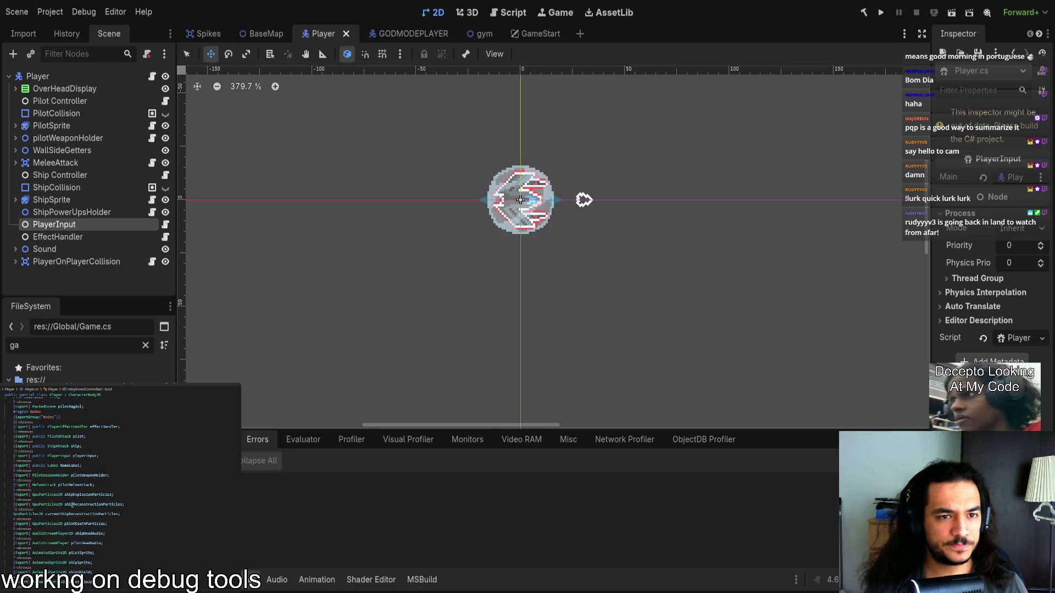
pyautogui.scroll(-4, 67, 522)
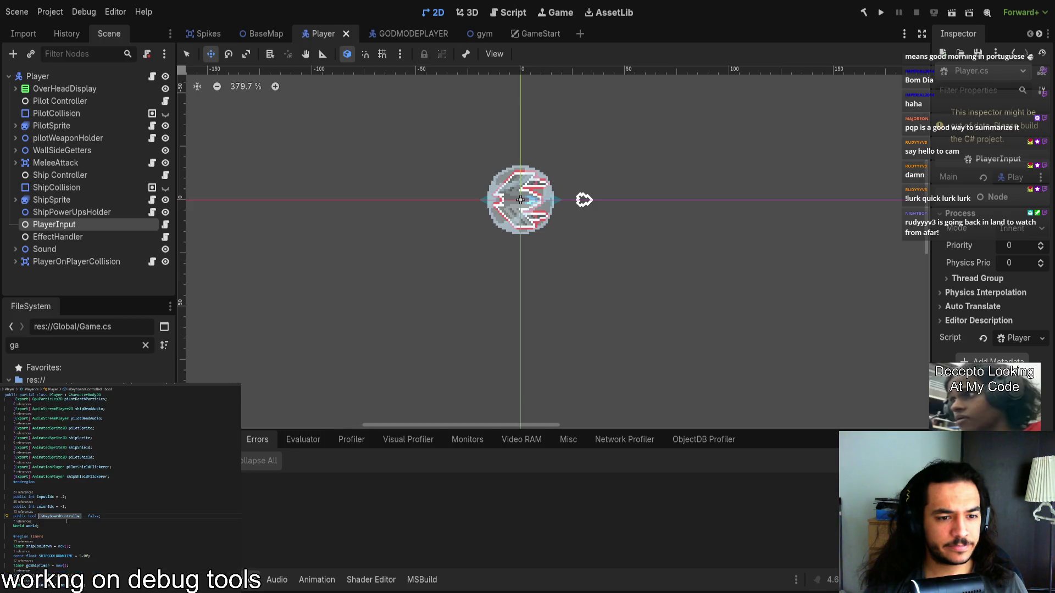
pyautogui.click(45, 496)
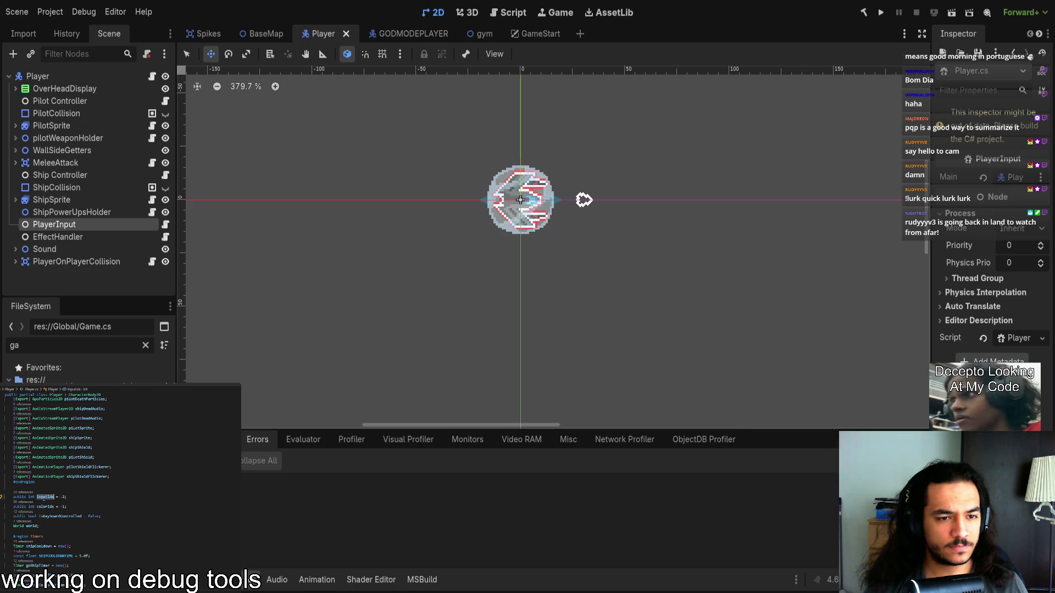
pyautogui.click(79, 502)
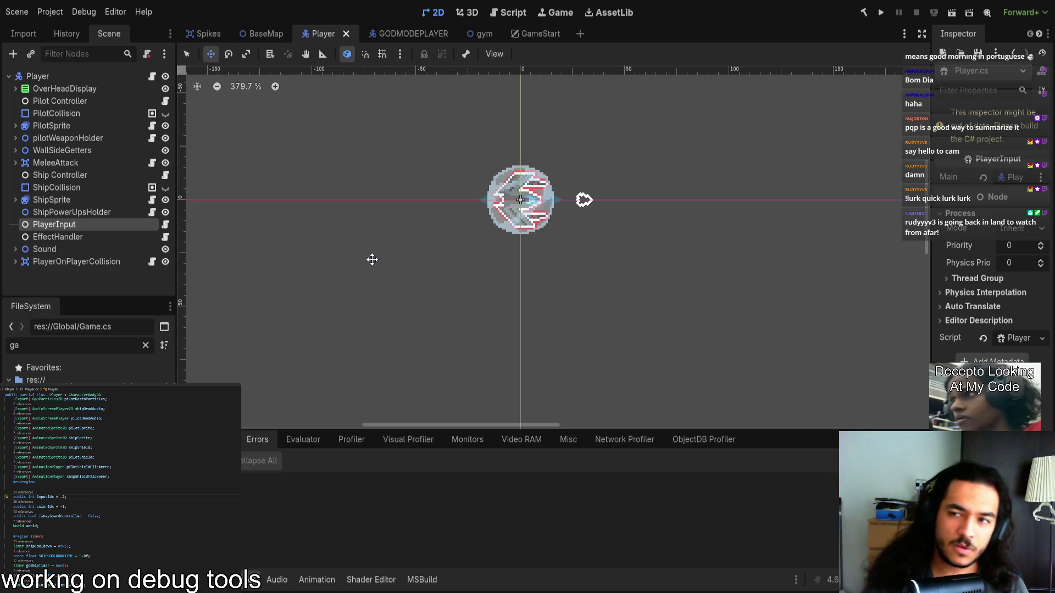
pyautogui.click(952, 14)
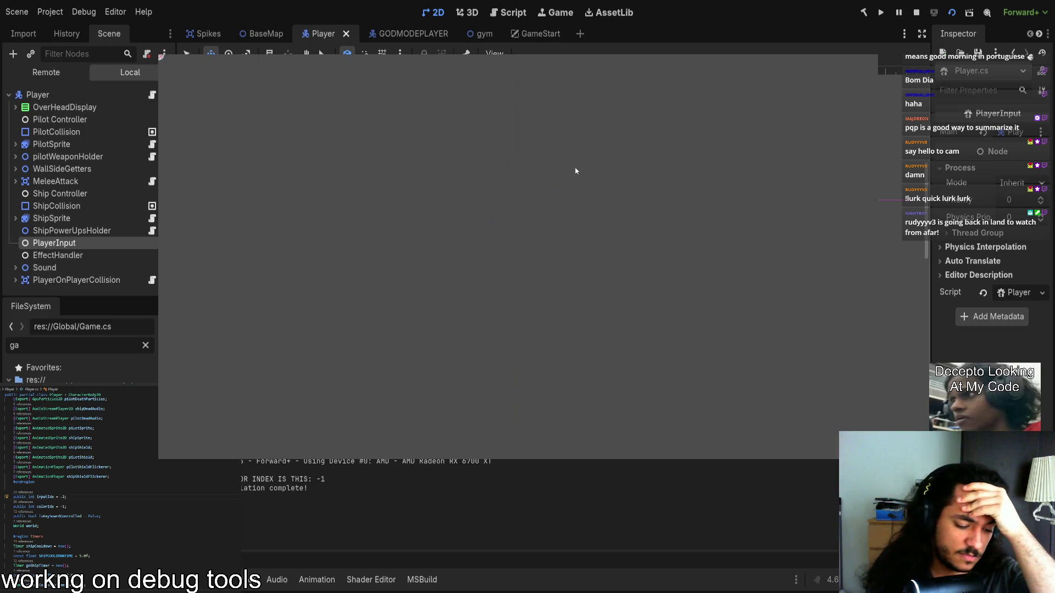
# Step: Stop and rerun the game, run the gym scene with F6, and expand the PlayerInput._Ready error
pyautogui.click(406, 34)
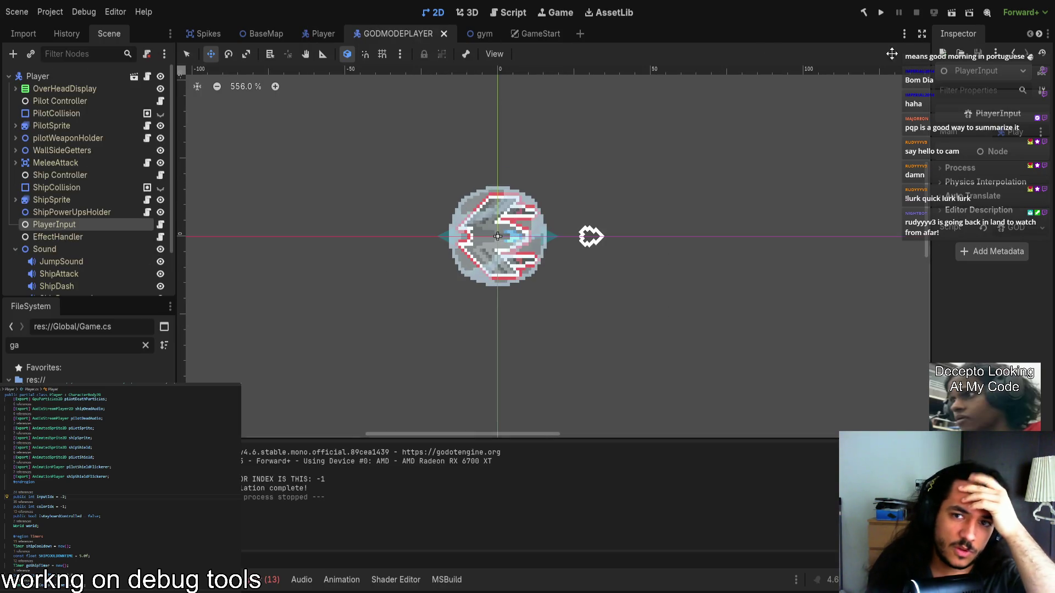
pyautogui.click(952, 15)
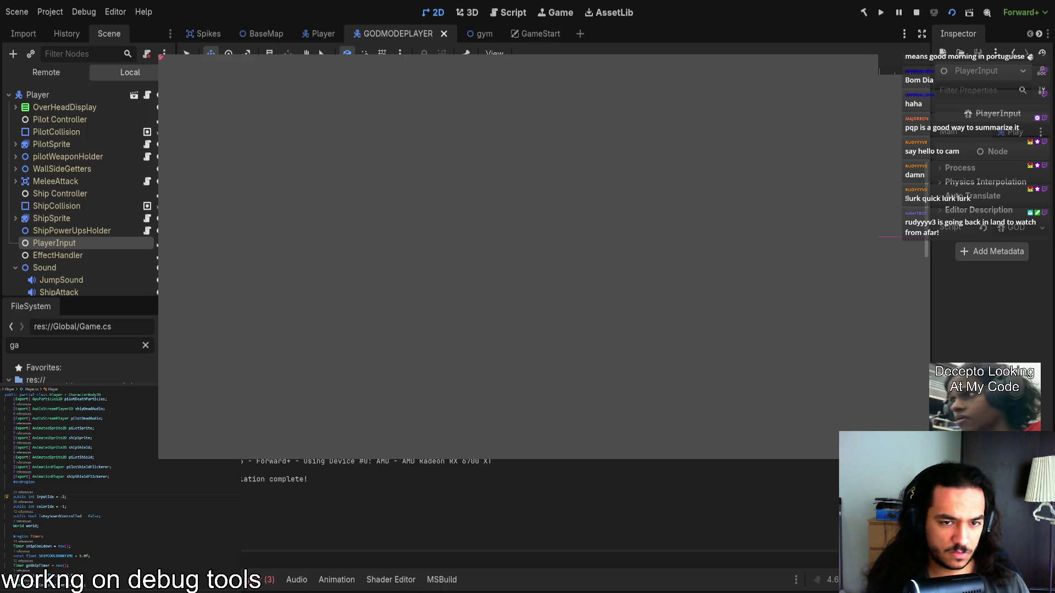
pyautogui.click(479, 32)
pyautogui.press('F6')
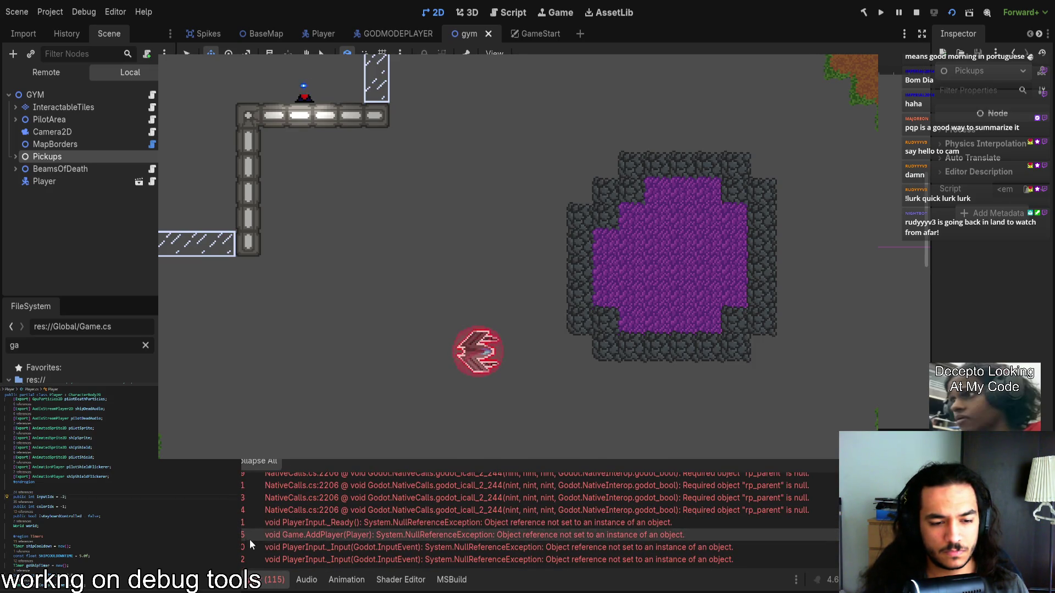
pyautogui.click(252, 523)
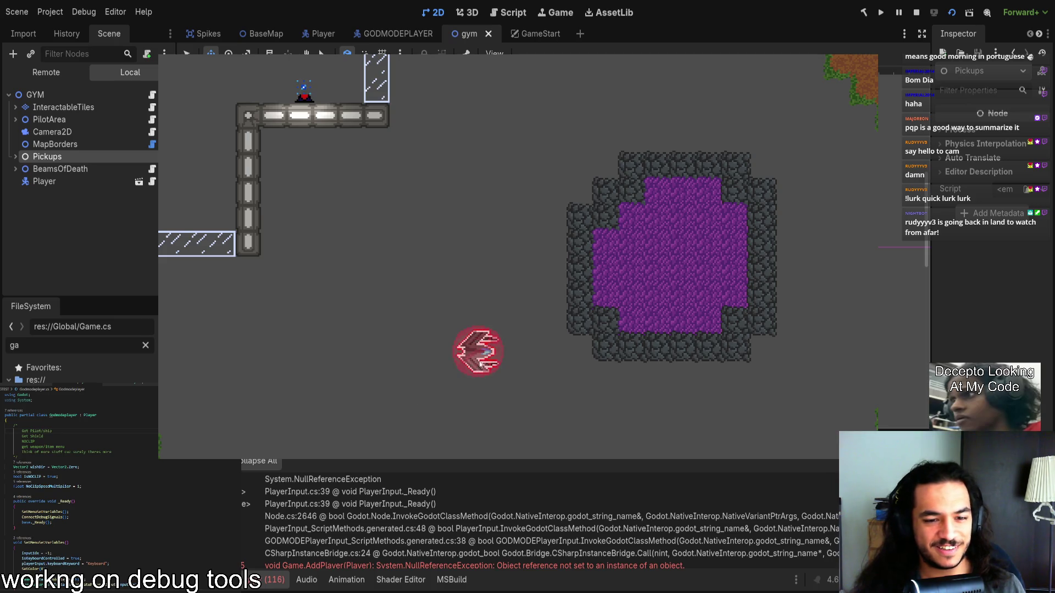
pyautogui.press('F8')
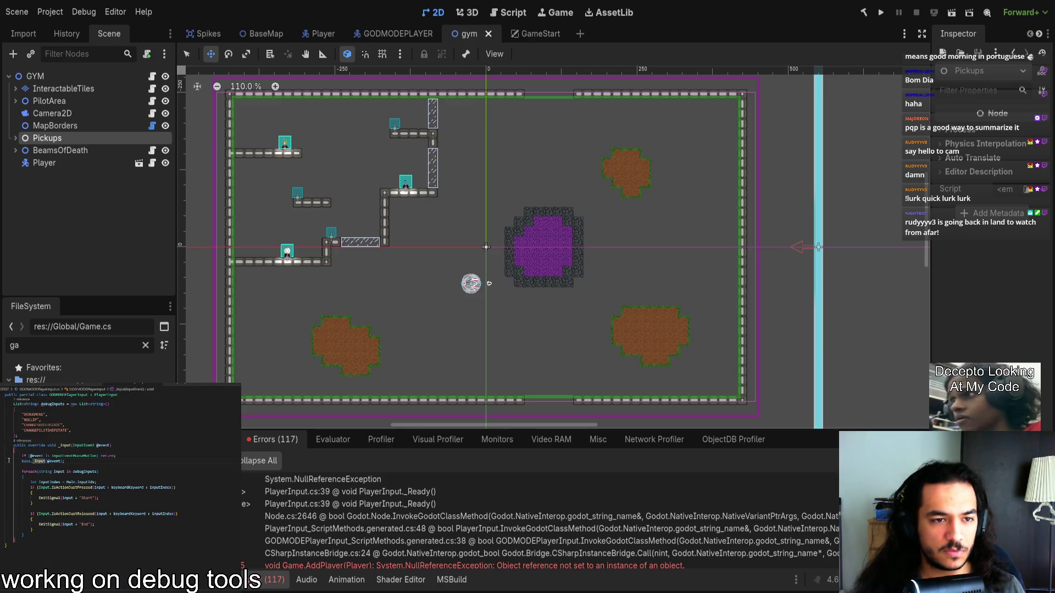
pyautogui.write('//')
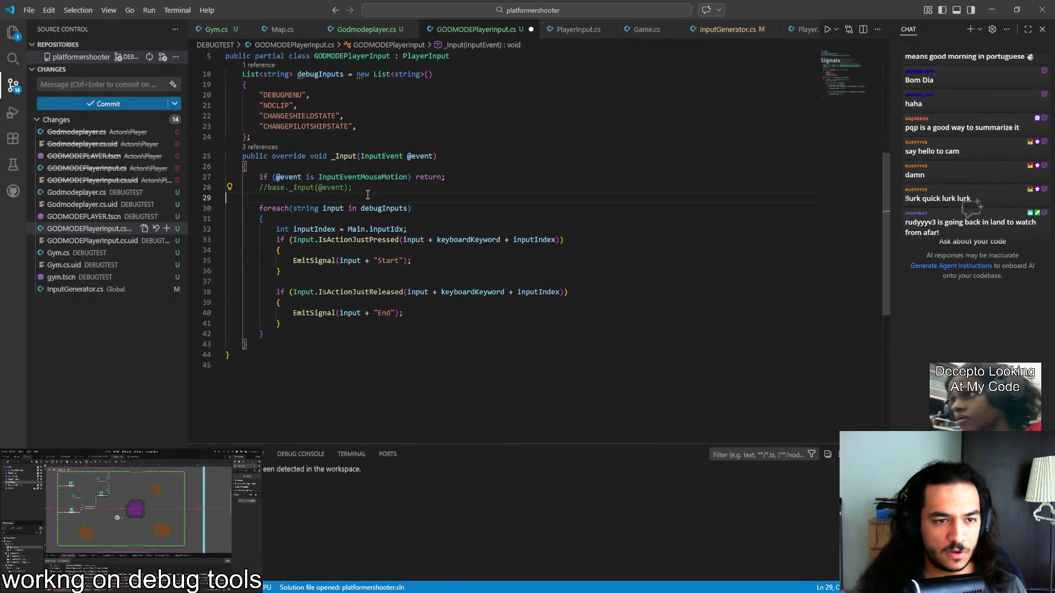
# Step: Try adding input code below the commented base call, then remove it again
pyautogui.click(371, 198)
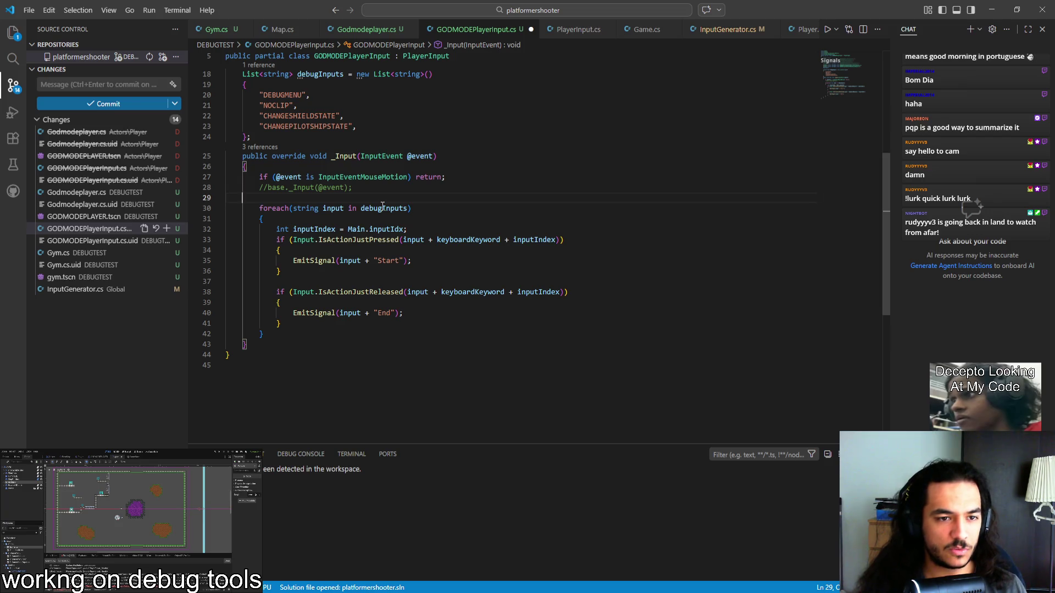
pyautogui.press('Return')
pyautogui.press('Up')
pyautogui.press('Return')
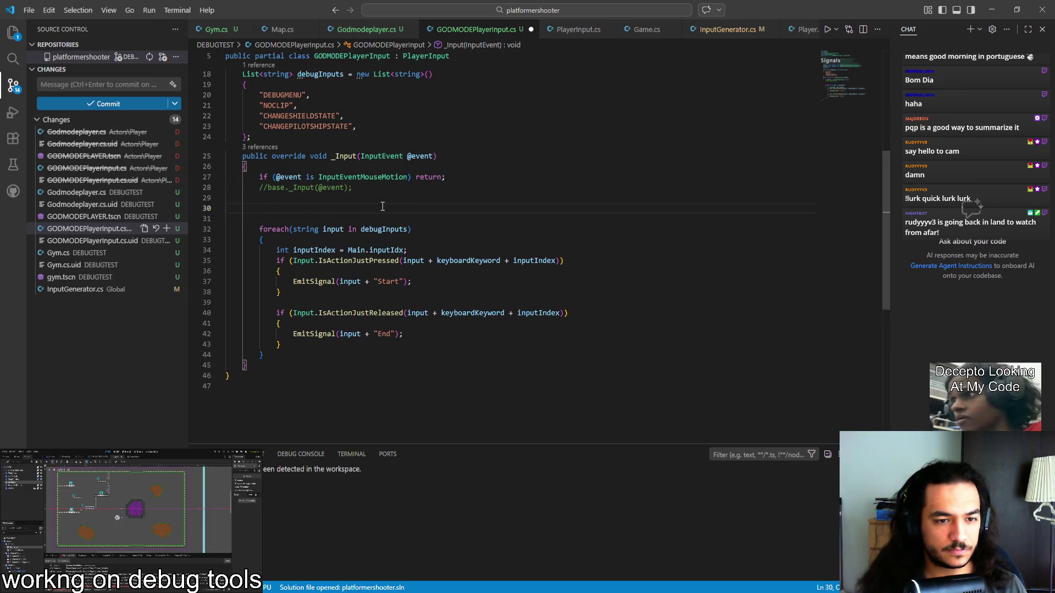
pyautogui.write('input')
pyautogui.press('BackSpace')
pyautogui.press('BackSpace')
pyautogui.press('BackSpace')
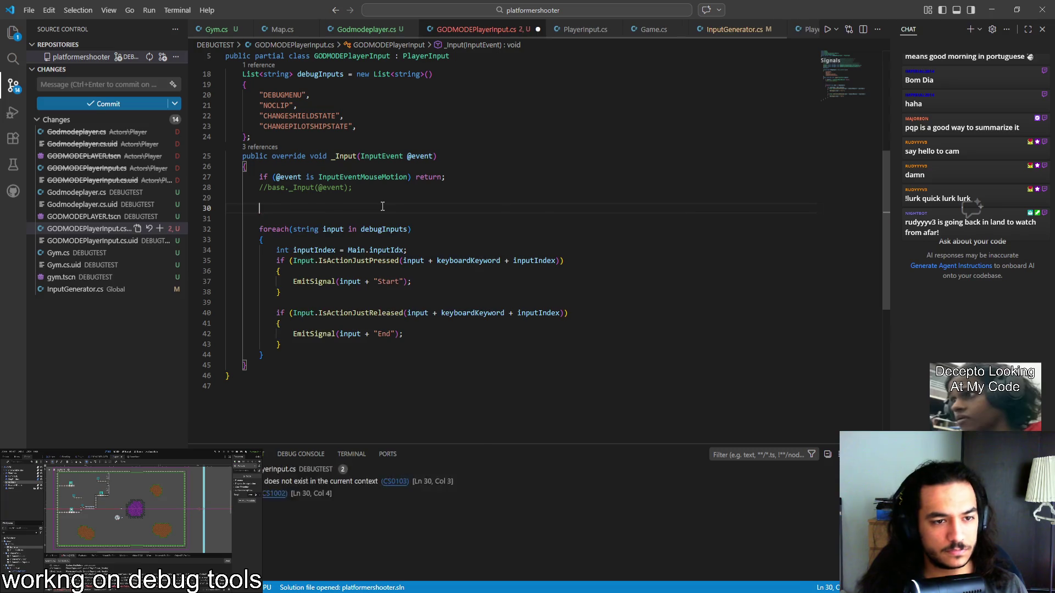
pyautogui.press('BackSpace')
pyautogui.press('BackSpace')
pyautogui.press('BackSpace')
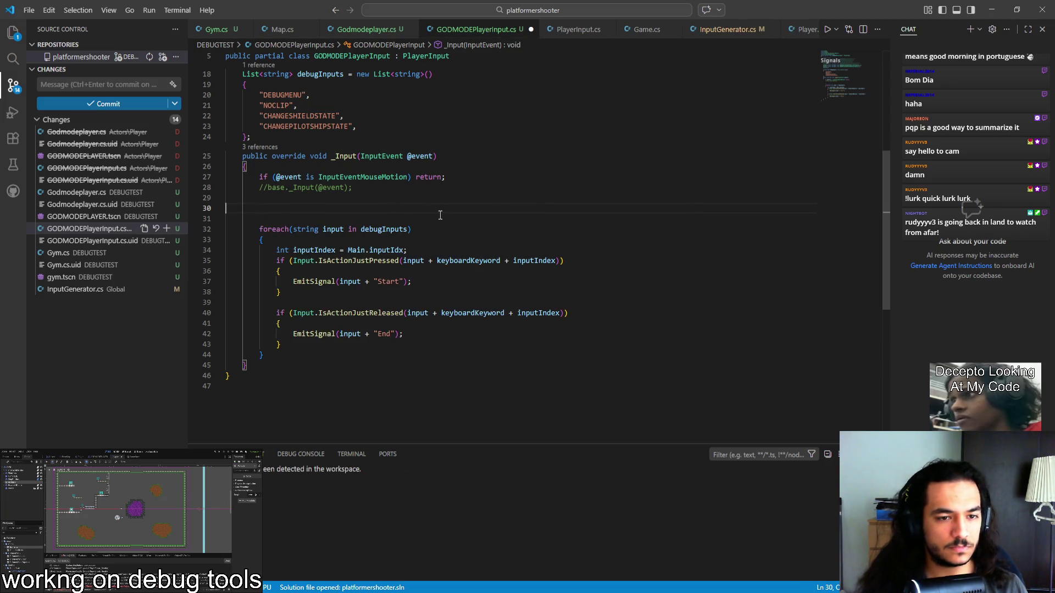
# Step: Select Main on line 32 and close the running game window
pyautogui.scroll(1, 440, 214)
pyautogui.doubleClick(356, 247)
pyautogui.scroll(5, 384, 285)
pyautogui.scroll(-3, 384, 284)
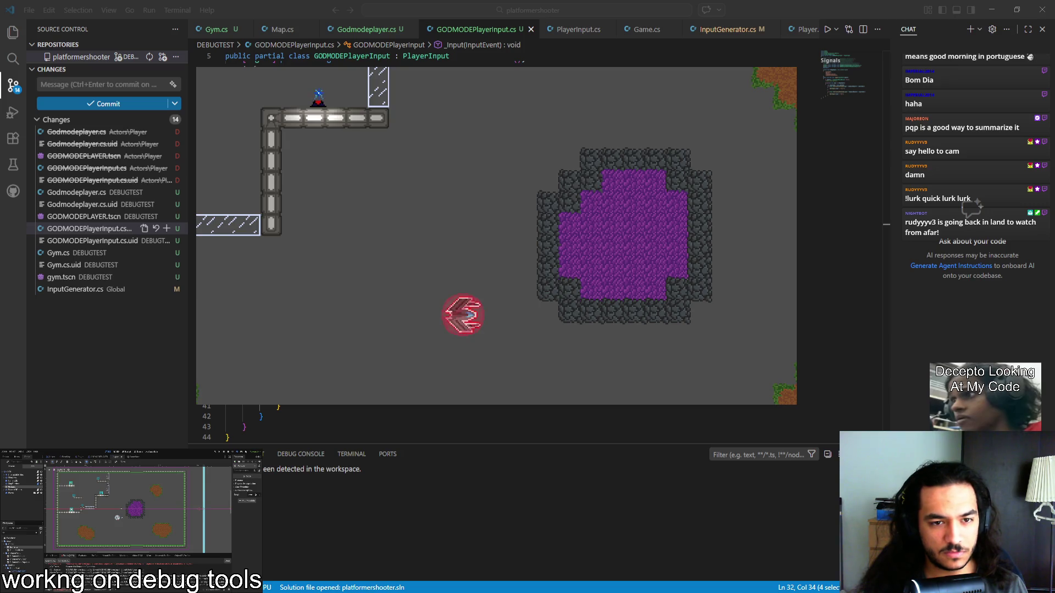
pyautogui.hotkey('alt', 'F4')
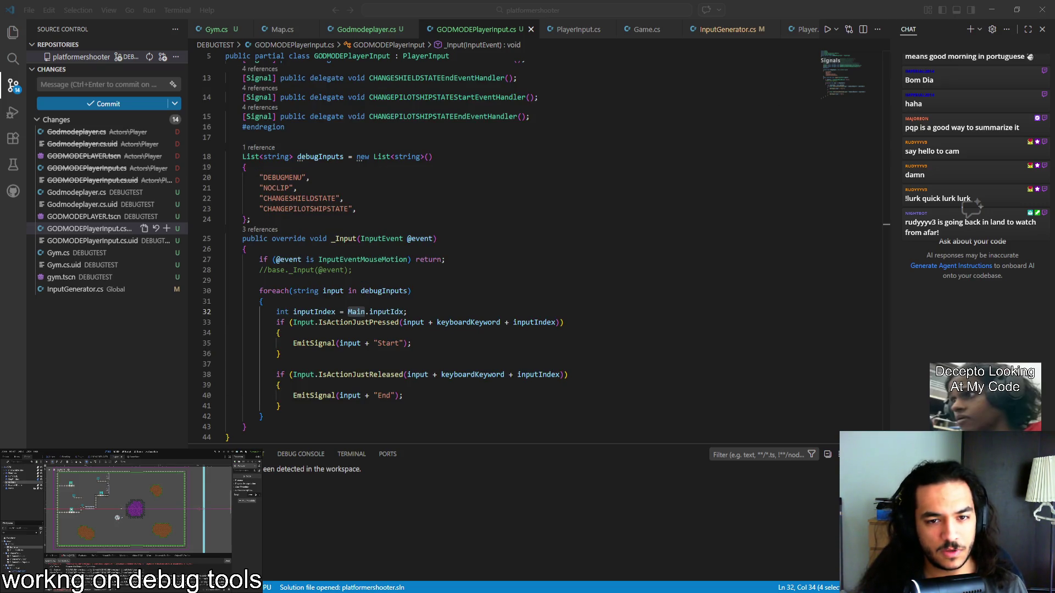
# Step: Cast Main as Godmodeplayer on line 32 and save GODMODEPlayerInput.cs
pyautogui.moveTo(276, 311); pyautogui.dragTo(407, 311)
pyautogui.press('Right')
pyautogui.doubleClick(365, 312)
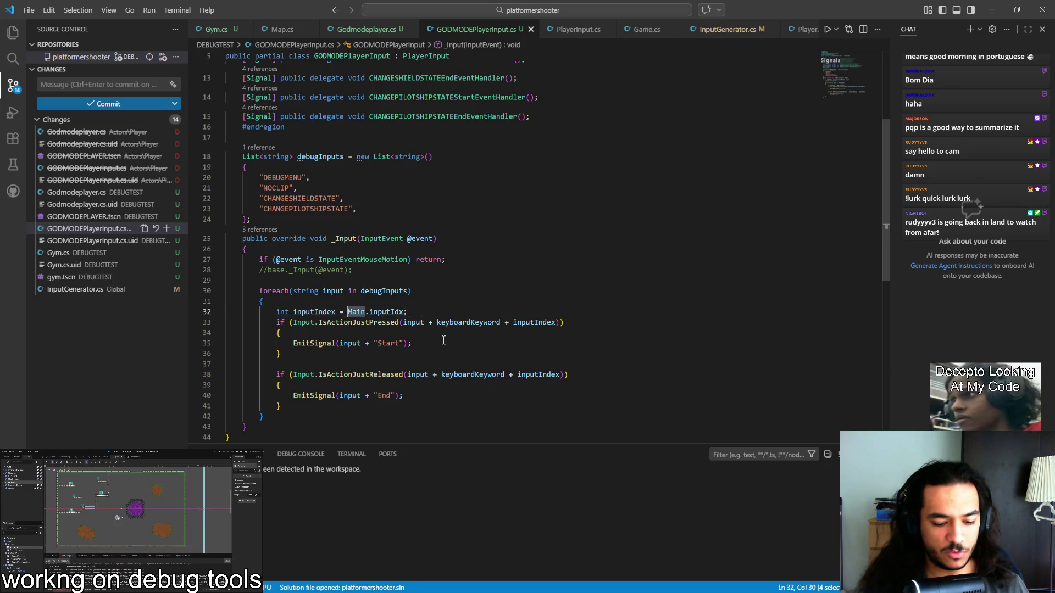
pyautogui.write('(')
pyautogui.press('Right')
pyautogui.write('as godmode')
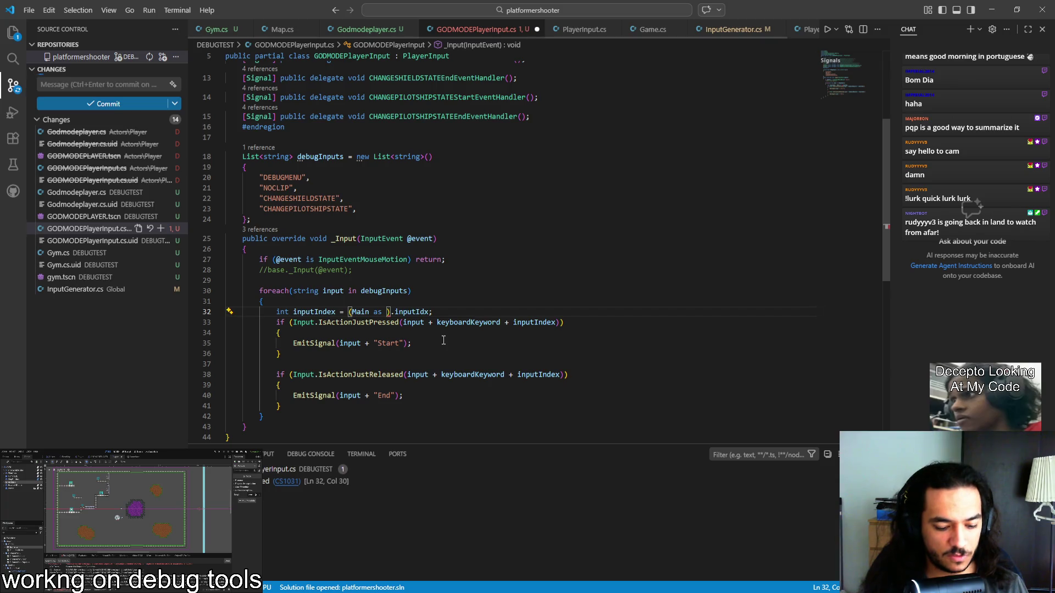
pyautogui.press('Tab')
pyautogui.hotkey('ctrl', 's')
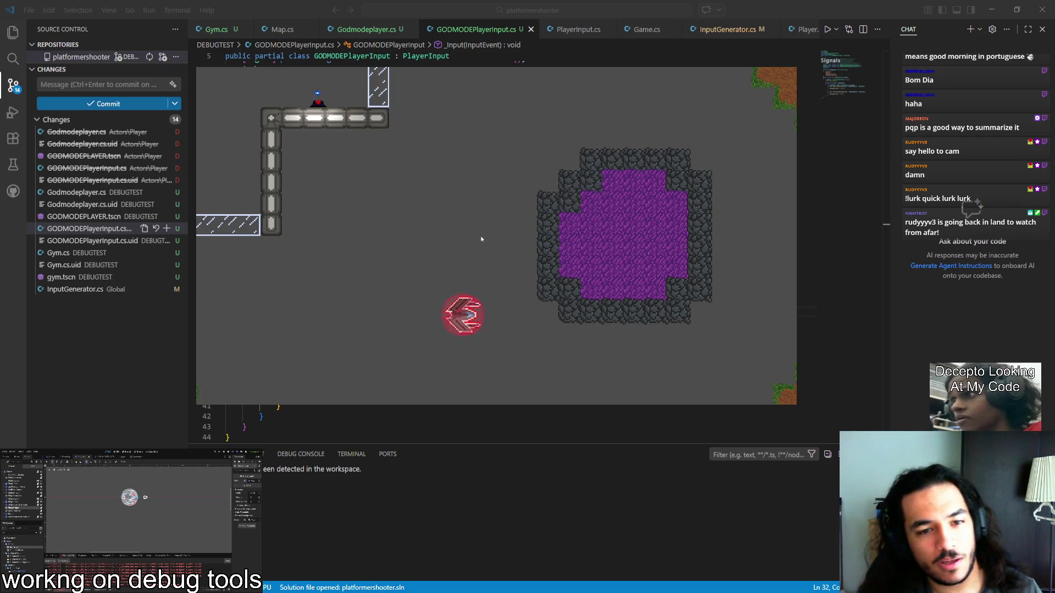
# Step: Close the game and delete the old Main-cast expression from the inputIndex line
pyautogui.hotkey('alt', 'F4')
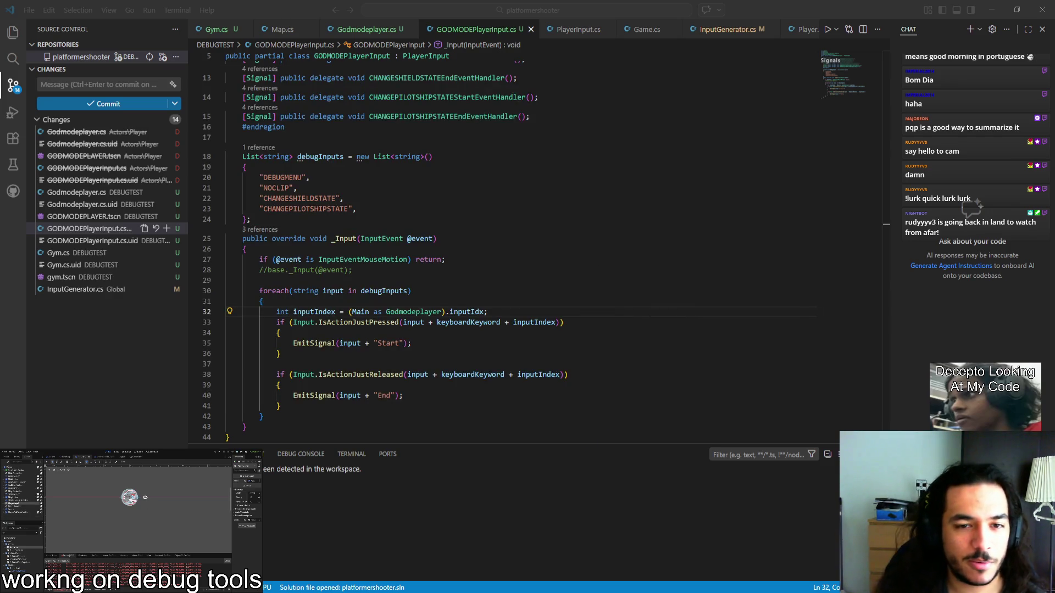
pyautogui.click(359, 312)
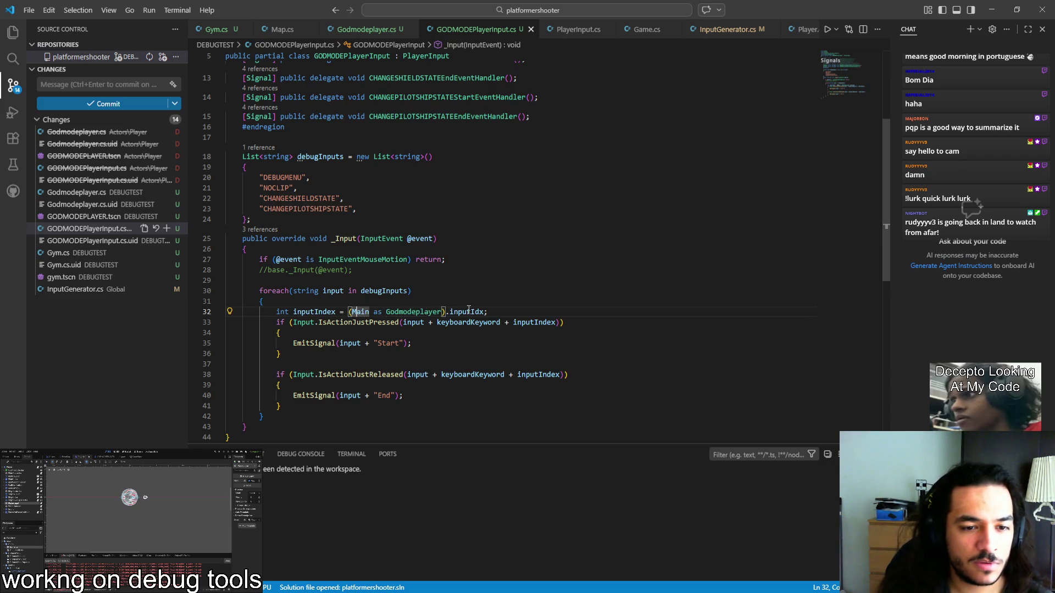
pyautogui.moveTo(488, 311); pyautogui.dragTo(348, 311)
pyautogui.press('Delete')
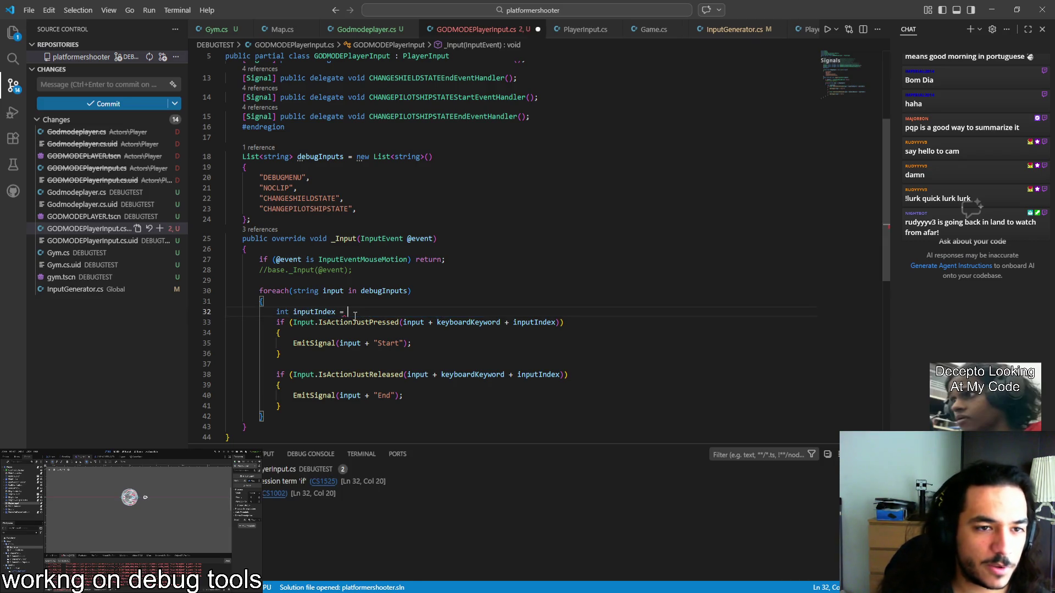
pyautogui.scroll(2, 311, 256)
pyautogui.click(311, 253)
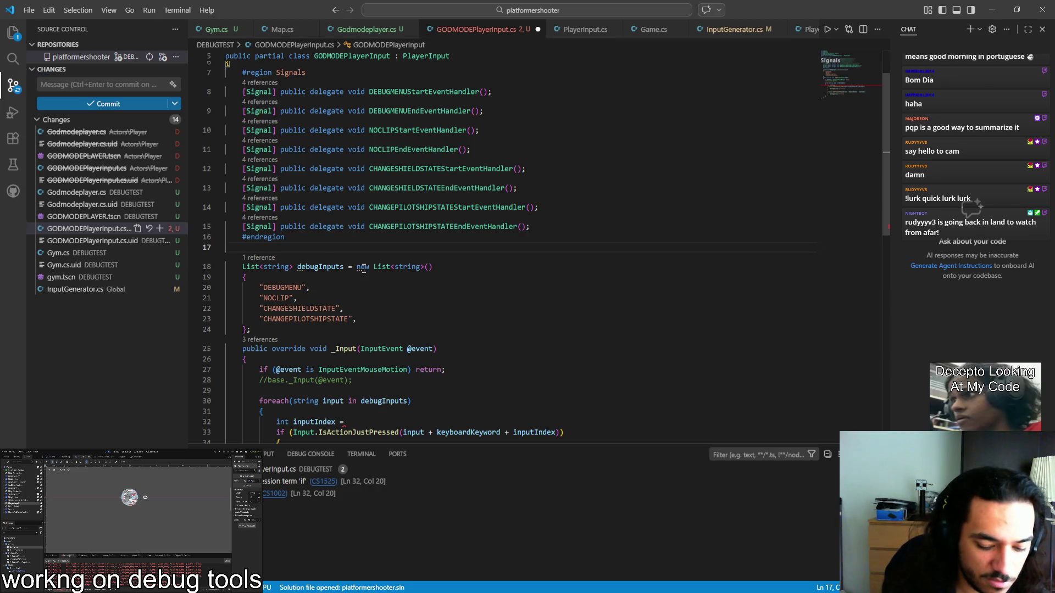
# Step: Declare a 'GODMODEPlayer godMain;' field on line 18 of GODMODEPlayerInput.cs and save it
pyautogui.press('Return')
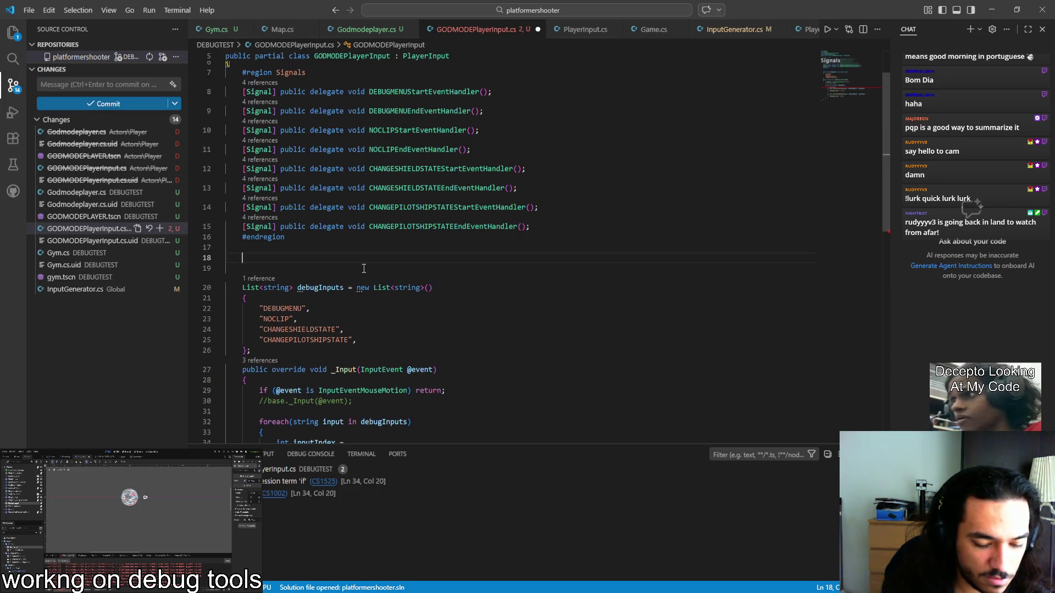
pyautogui.write('GODMODEPlayerInpu')
pyautogui.press('BackSpace')
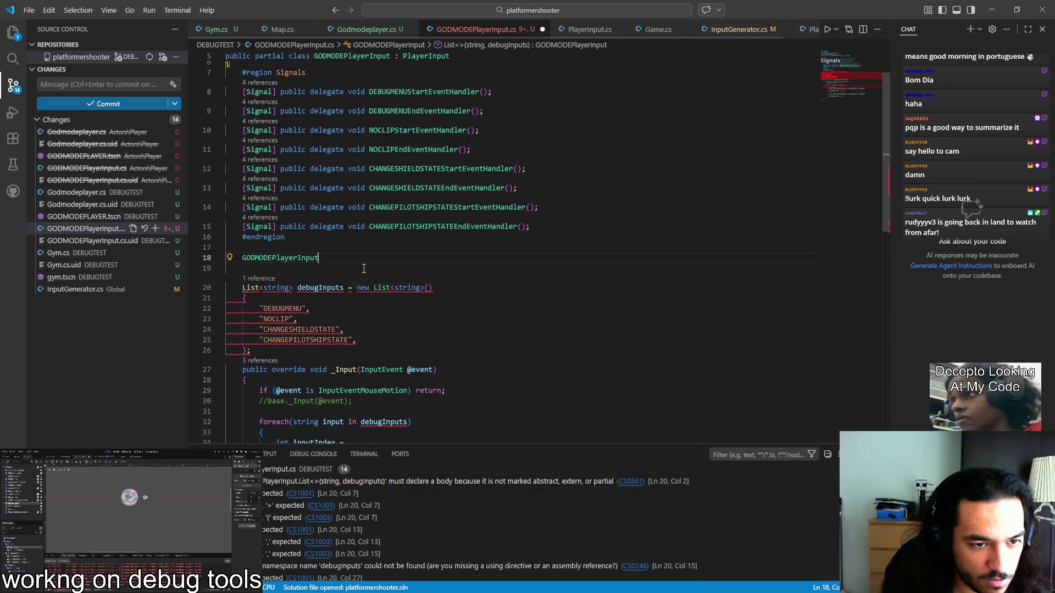
pyautogui.press('BackSpace')
pyautogui.press('BackSpace')
pyautogui.press('BackSpace')
pyautogui.write('GOD')
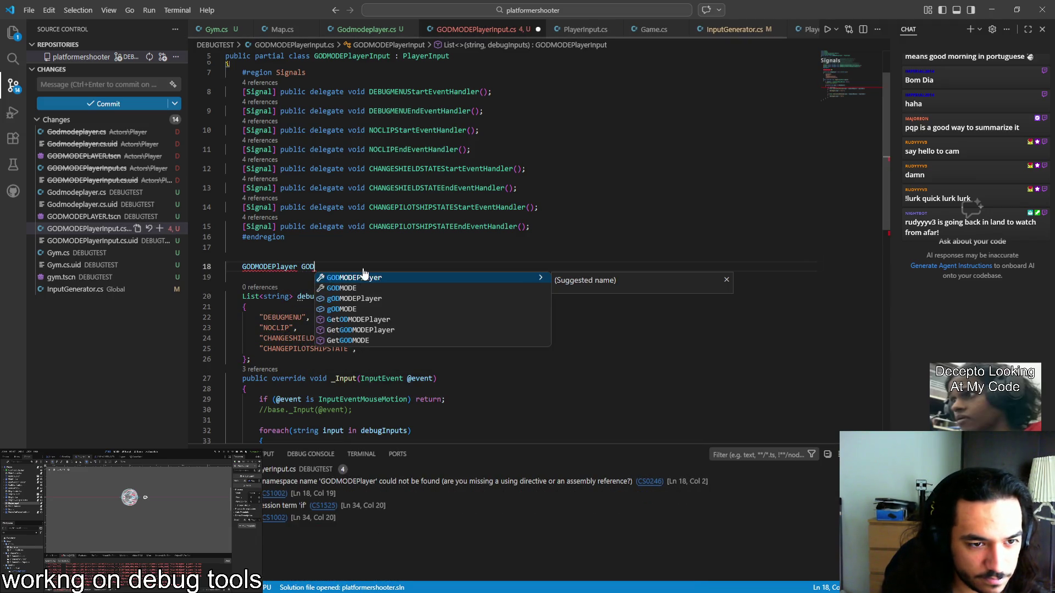
pyautogui.write('MAIN')
pyautogui.hotkey('ctrl', 'shift', 'Left')
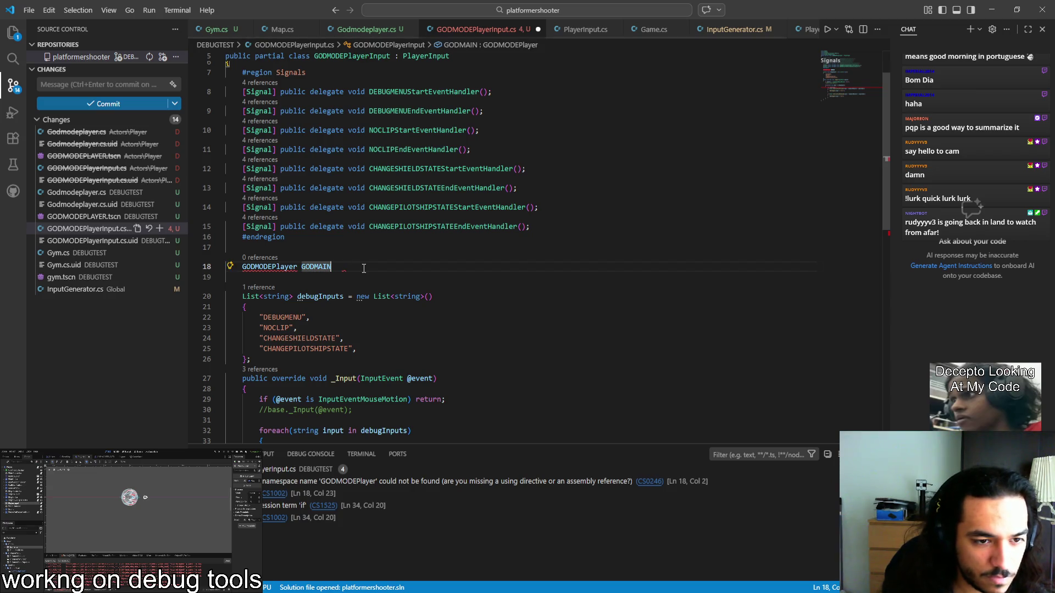
pyautogui.write('godMain')
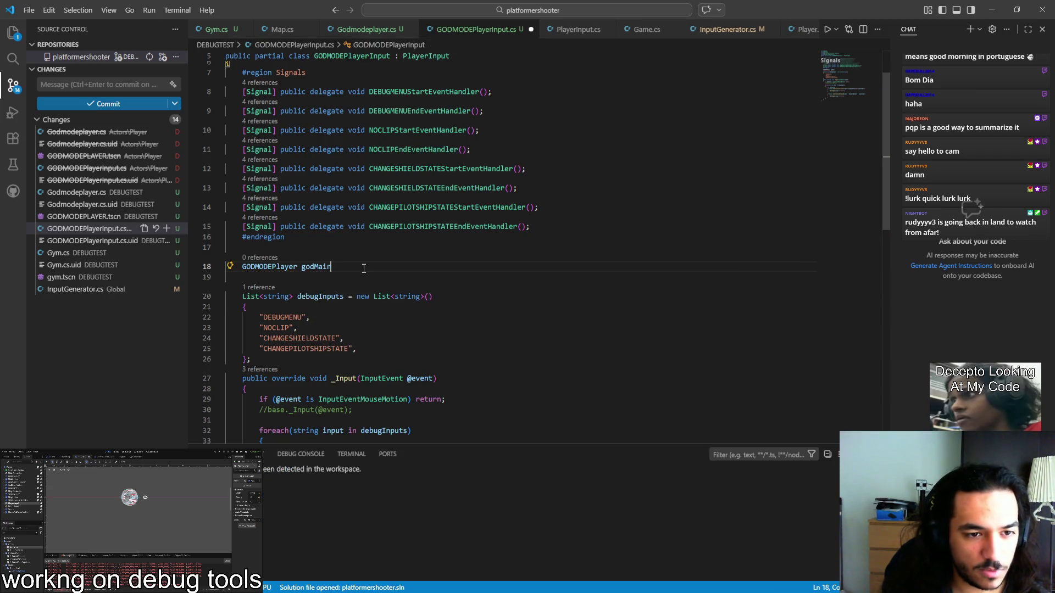
pyautogui.write(' =')
pyautogui.press('BackSpace')
pyautogui.press('BackSpace')
pyautogui.press('BackSpace')
pyautogui.write(';')
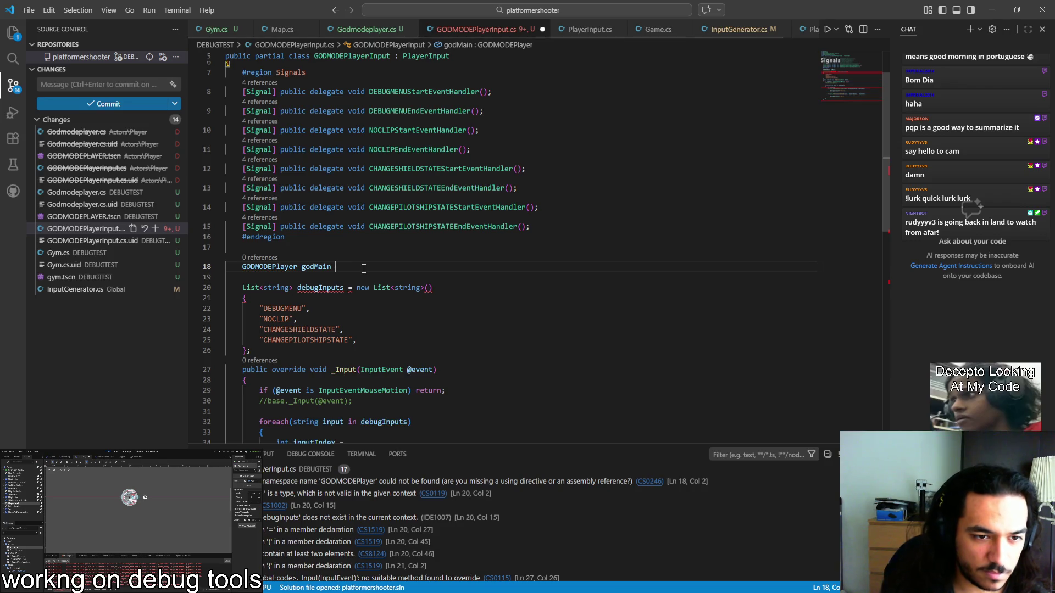
pyautogui.hotkey('ctrl', 's')
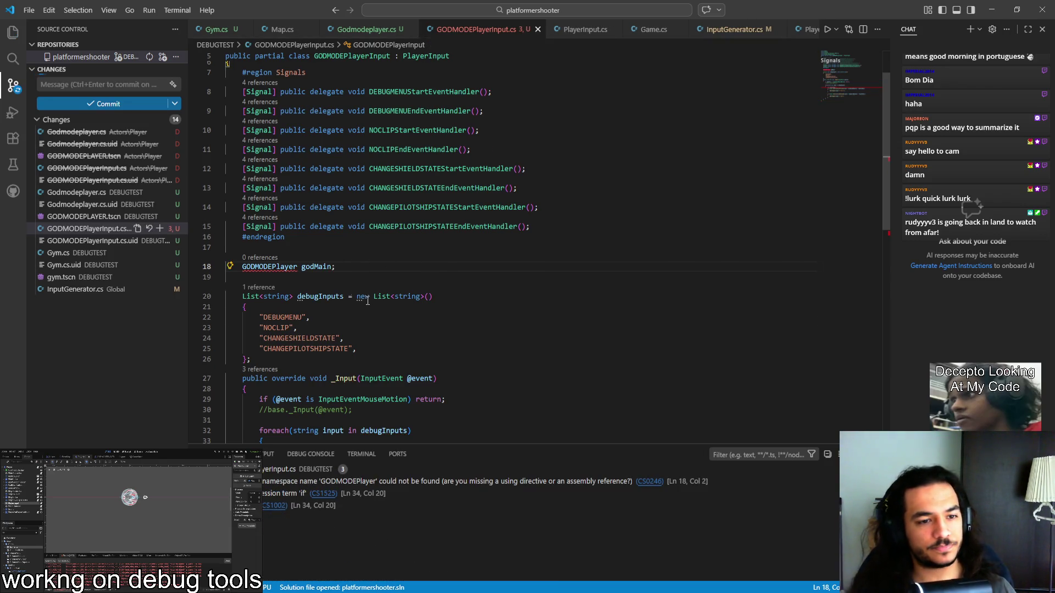
# Step: Open Godmodeplayer.cs to check its actual class name
pyautogui.scroll(2, 393, 266)
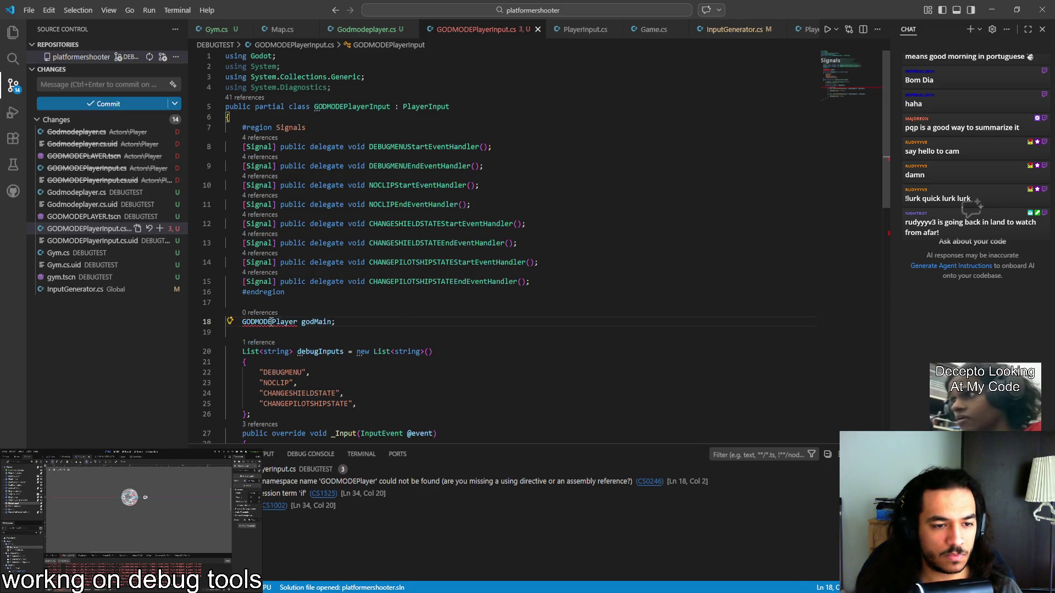
pyautogui.scroll(-5, 332, 253)
pyautogui.click(333, 253)
pyautogui.scroll(2, 333, 253)
pyautogui.click(366, 29)
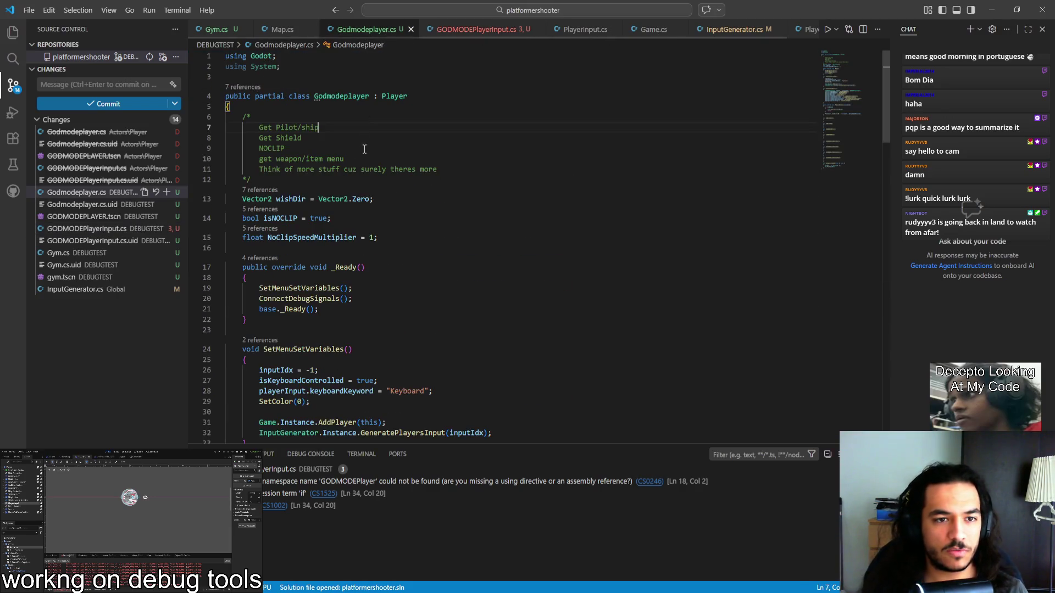
# Step: In GODMODEPlayerInput.cs, change the godMain field's type to Godmodeplayer
pyautogui.click(476, 30)
pyautogui.scroll(2, 291, 266)
pyautogui.doubleClick(269, 202)
pyautogui.write('Godmodeplayer')
pyautogui.click(372, 217)
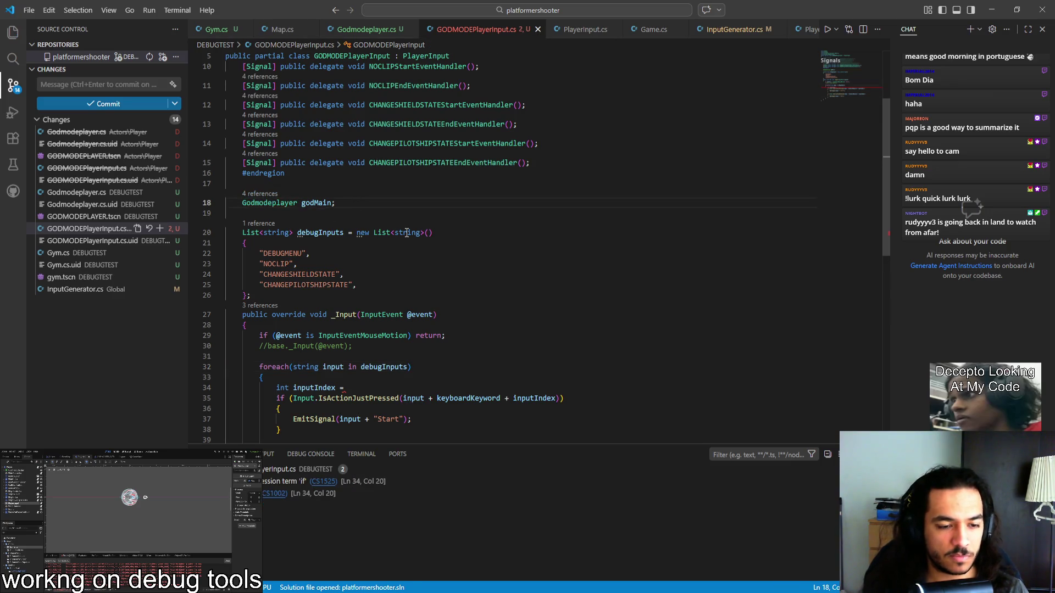
pyautogui.doubleClick(316, 203)
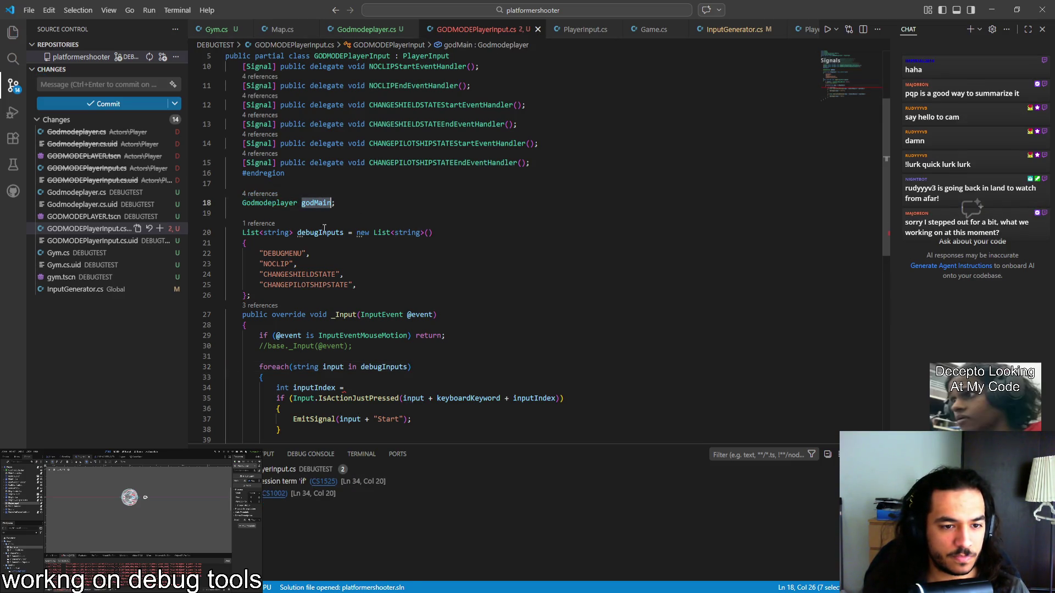
# Step: Set inputIndex on line 34 to godMain.inputIdx and save the file
pyautogui.scroll(-1, 340, 360)
pyautogui.click(343, 360)
pyautogui.write('godMain.')
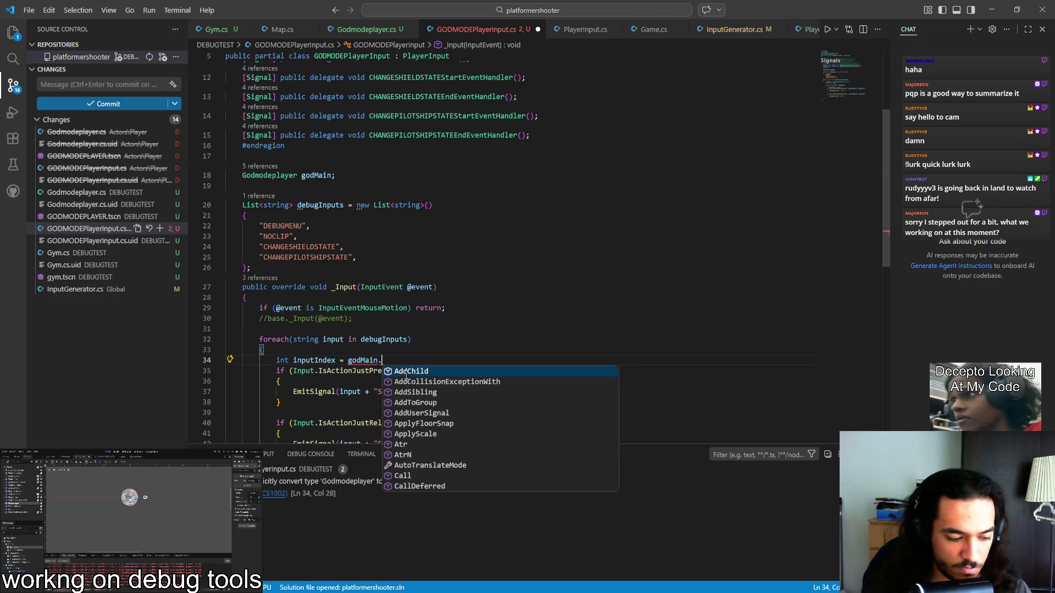
pyautogui.write('inputIdx;')
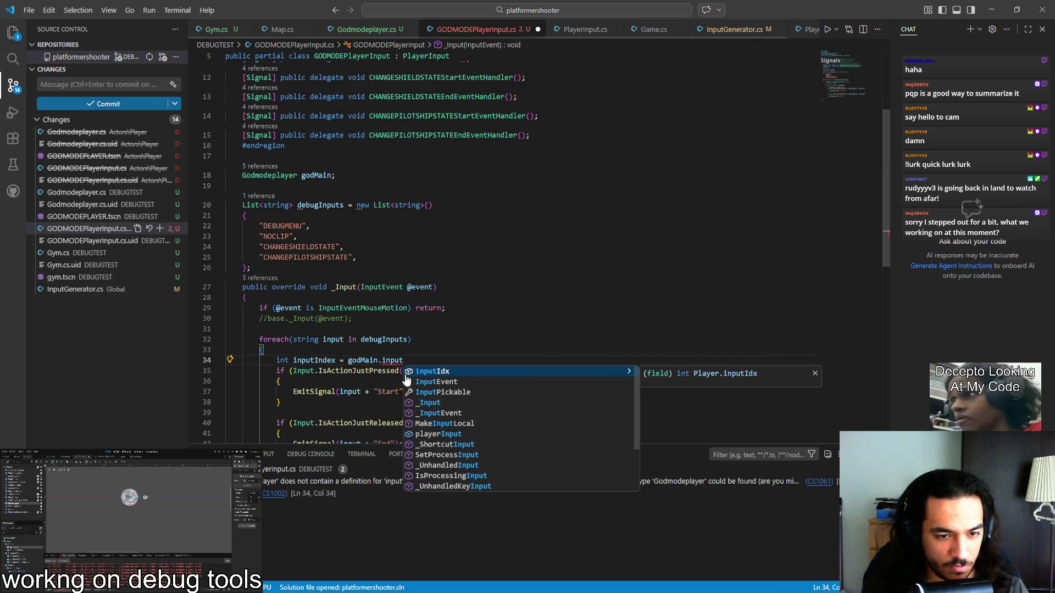
pyautogui.press('Tab')
pyautogui.hotkey('ctrl', 's')
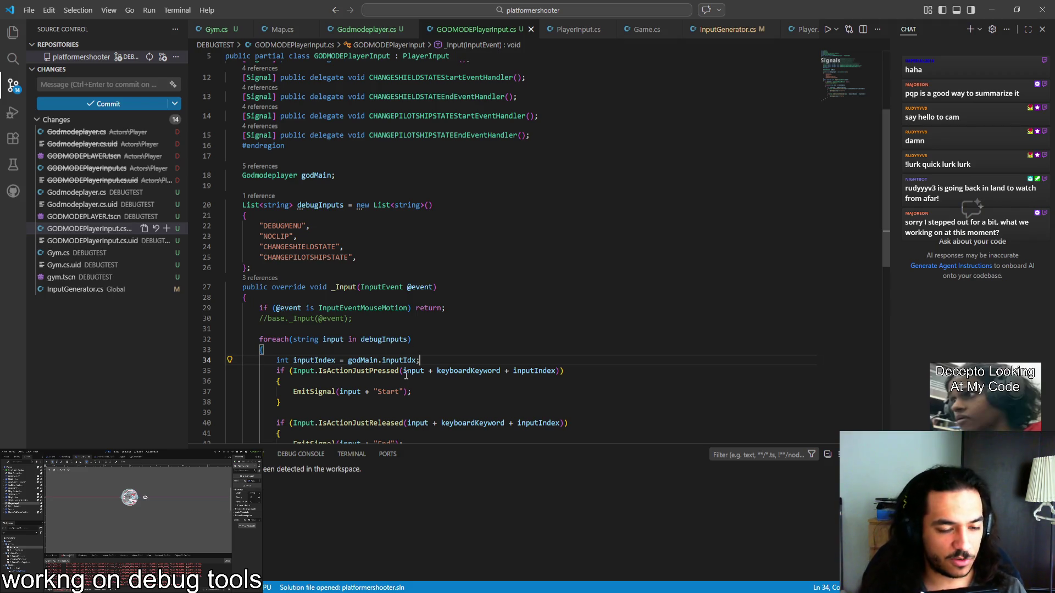
pyautogui.hotkey('alt', 'Tab')
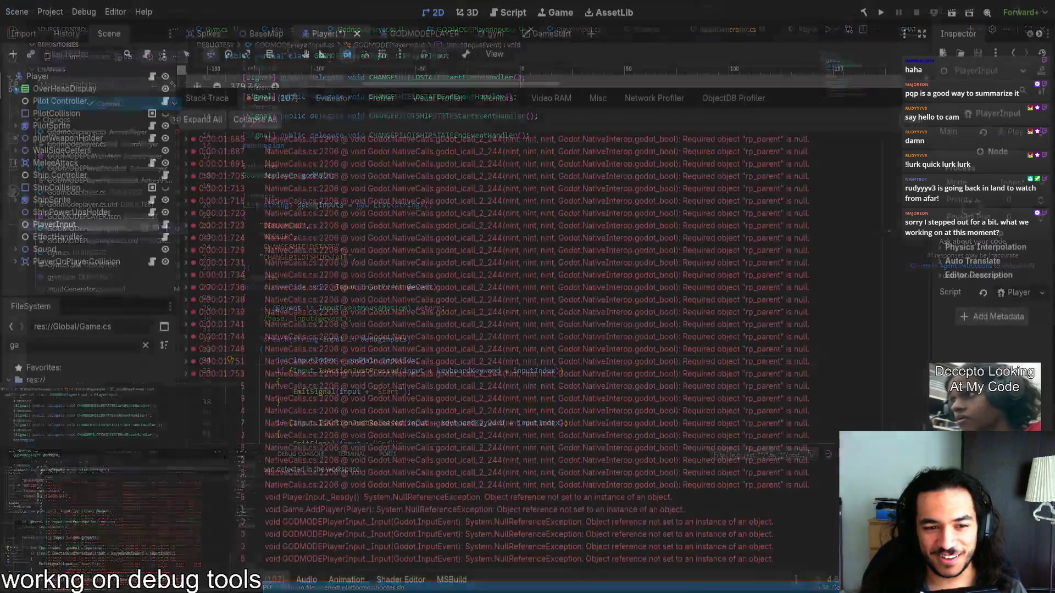
# Step: Clear the Errors list, shrink the debugger panel, and run the gym level scene
pyautogui.scroll(5, 910, 131)
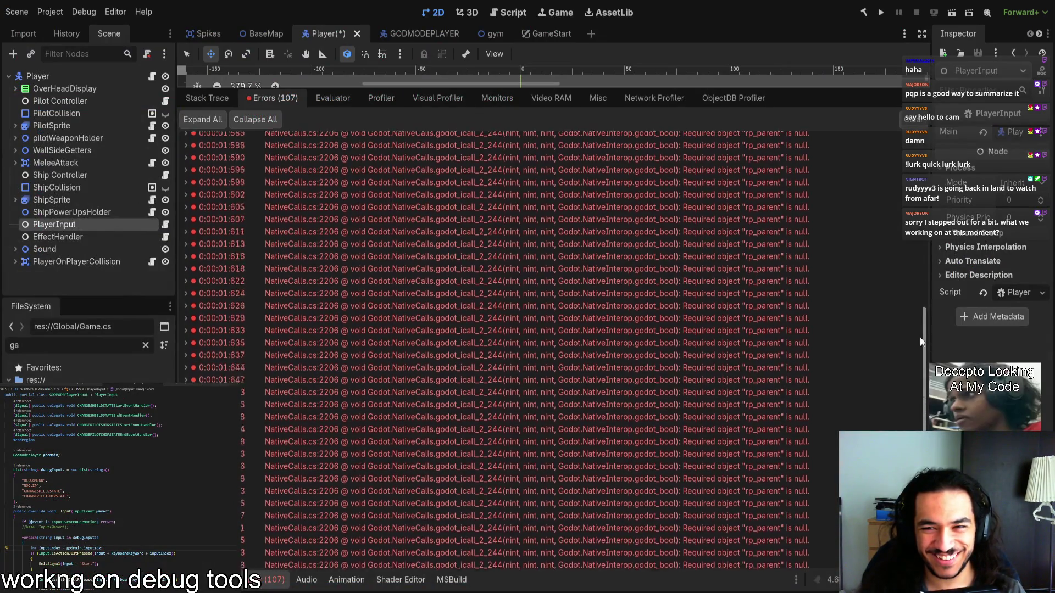
pyautogui.click(911, 122)
pyautogui.moveTo(774, 92)
pyautogui.mouseDown()
pyautogui.moveTo(753, 151)
pyautogui.moveTo(561, 430)
pyautogui.mouseUp()
pyautogui.scroll(-4, 558, 333)
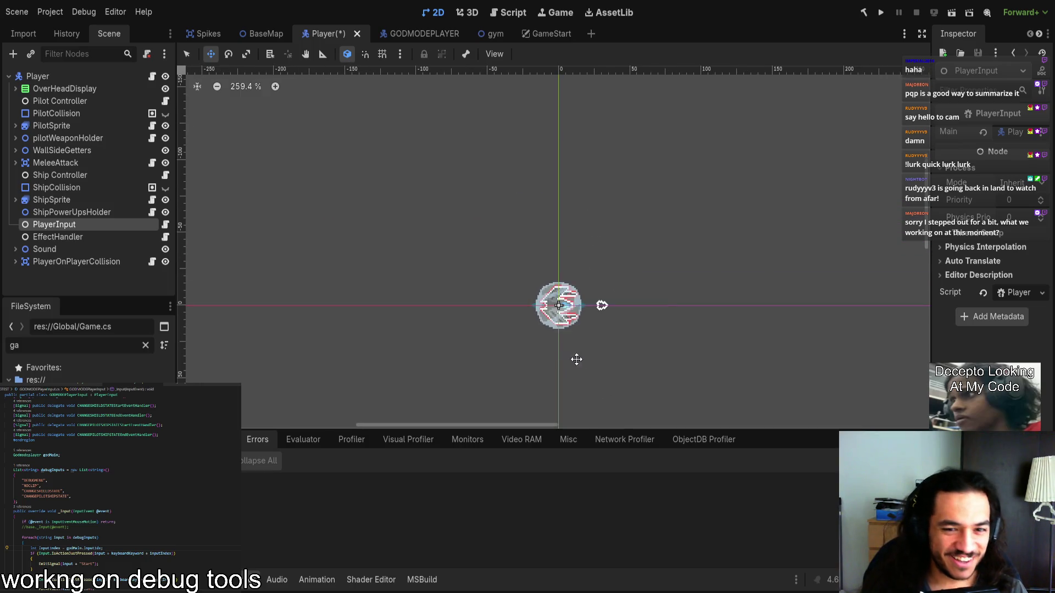
pyautogui.click(477, 34)
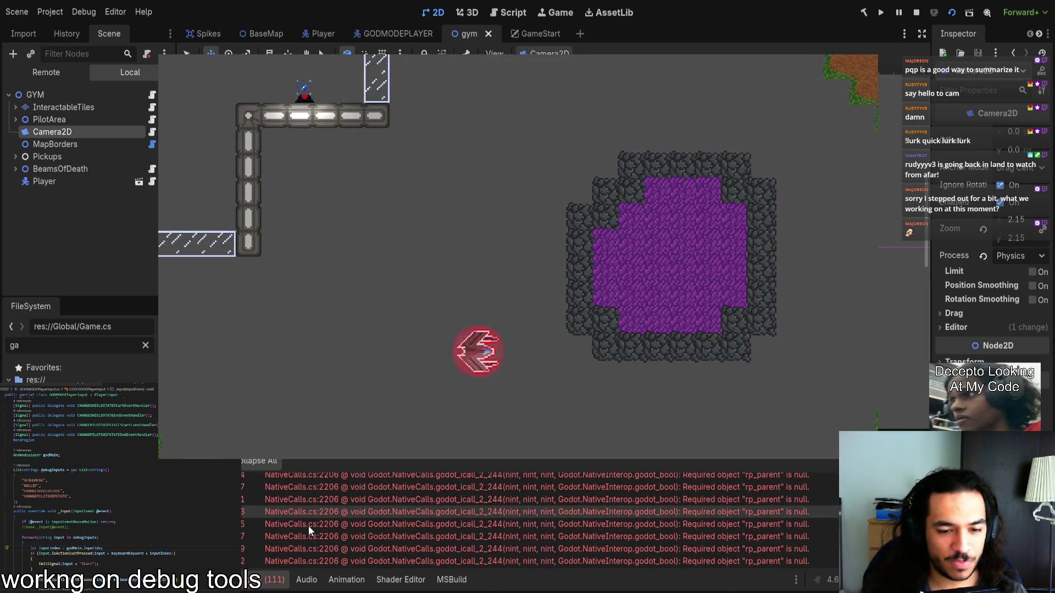
# Step: Expand the Game.AddPlayer NullReferenceException stack trace, then stop the running game
pyautogui.scroll(10, 473, 464)
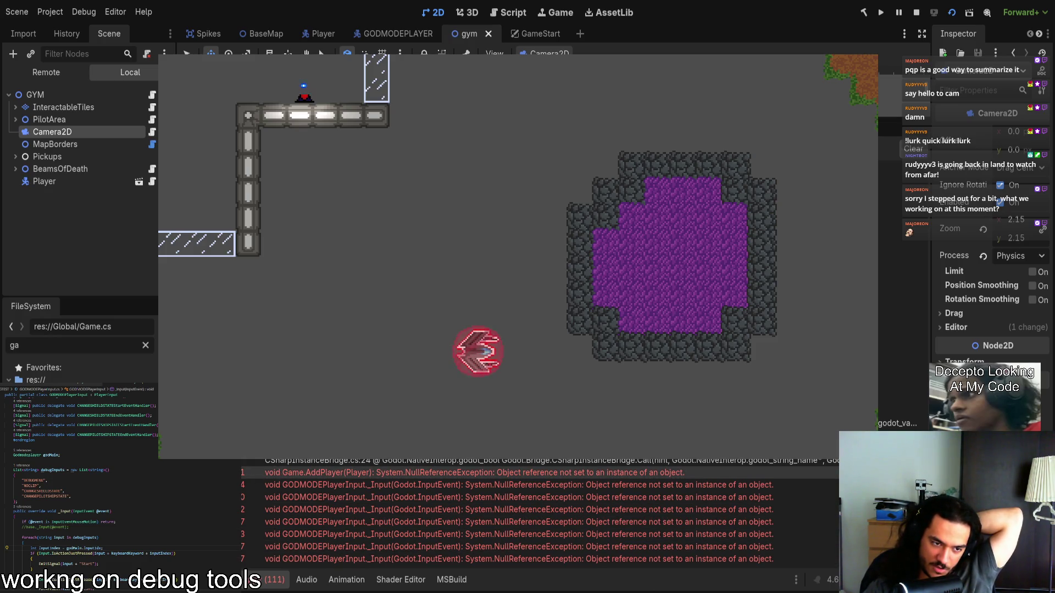
pyautogui.click(299, 472)
pyautogui.scroll(-2, 279, 489)
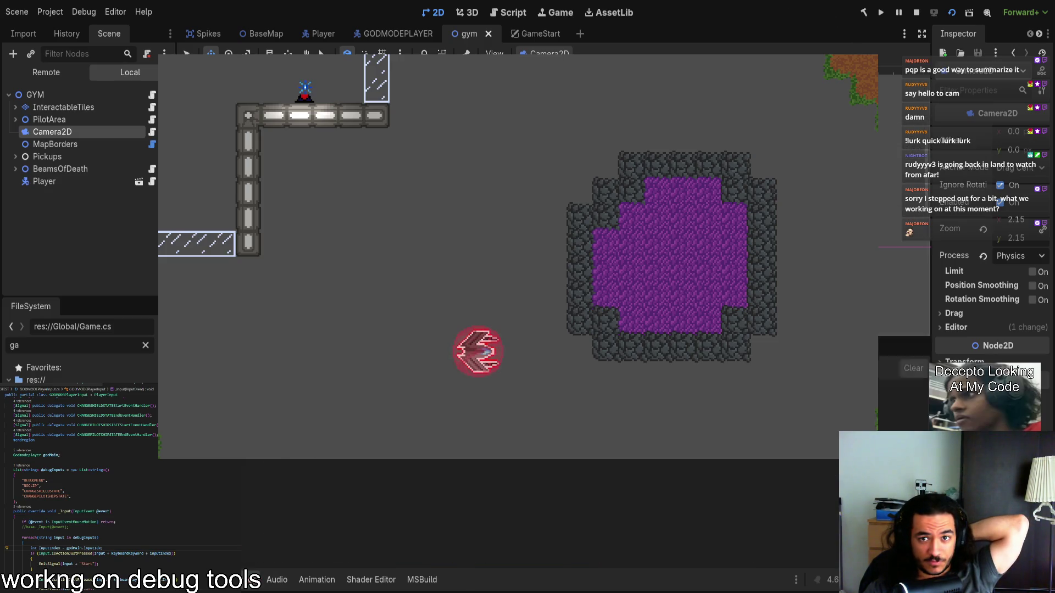
pyautogui.click(916, 12)
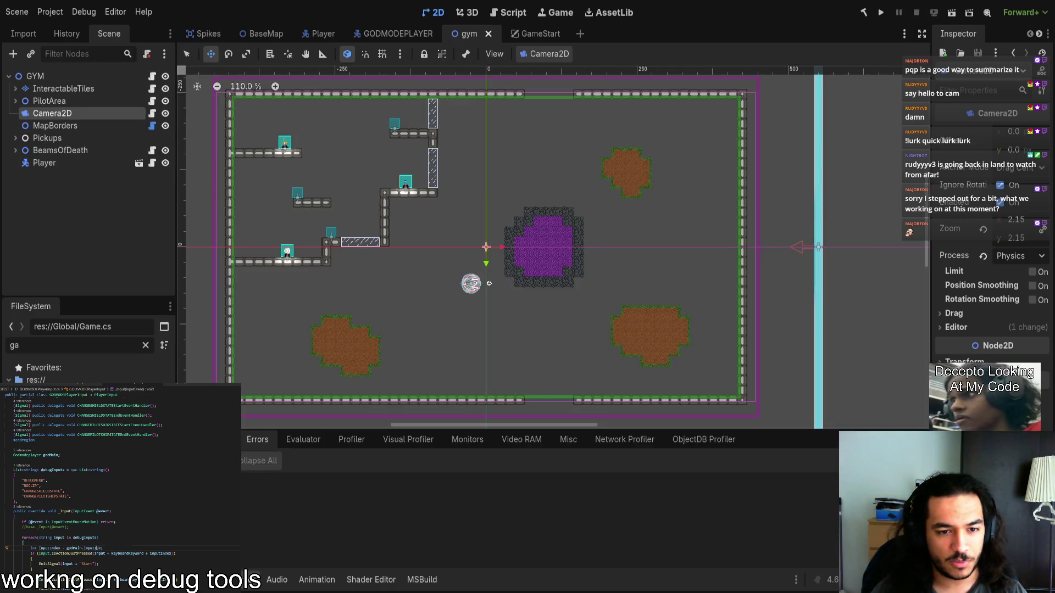
# Step: Read inputIndex from GetParent<Godmodeplayer>().inputIdx, then build and run the game
pyautogui.write('GetParent<')
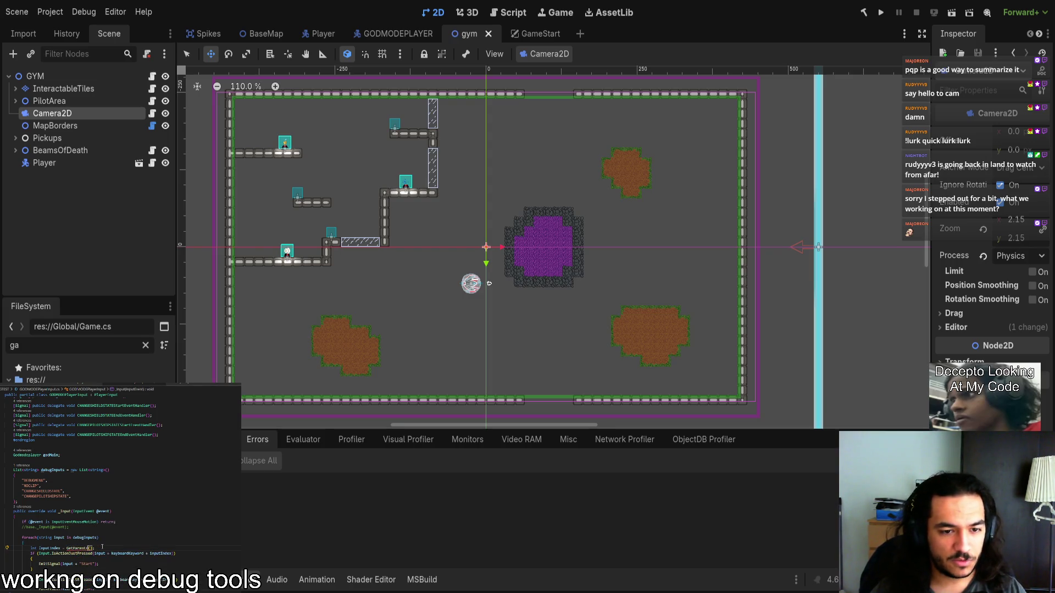
pyautogui.write('God')
pyautogui.press('Tab')
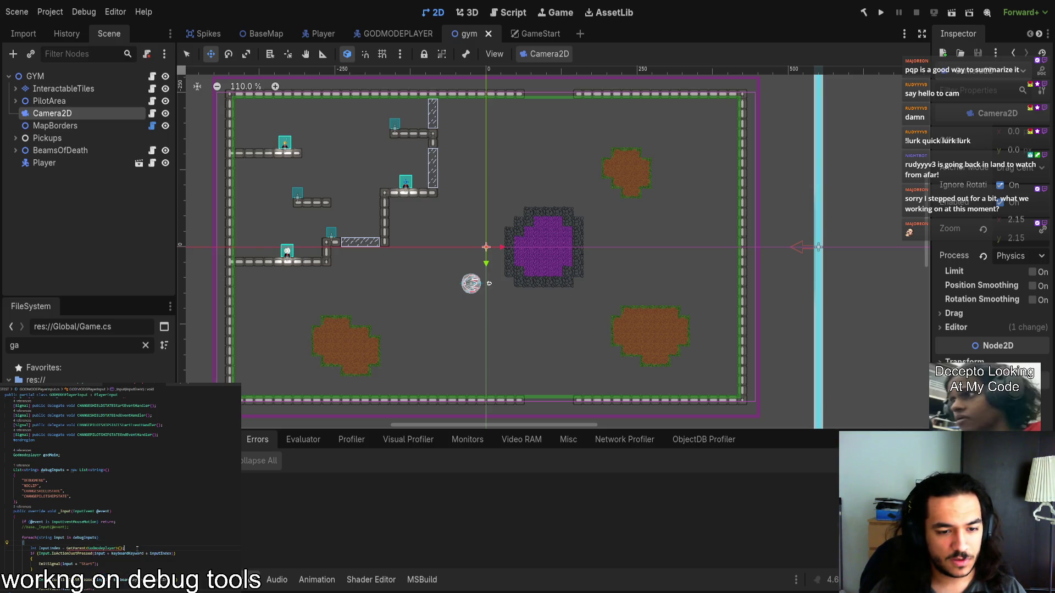
pyautogui.write('.')
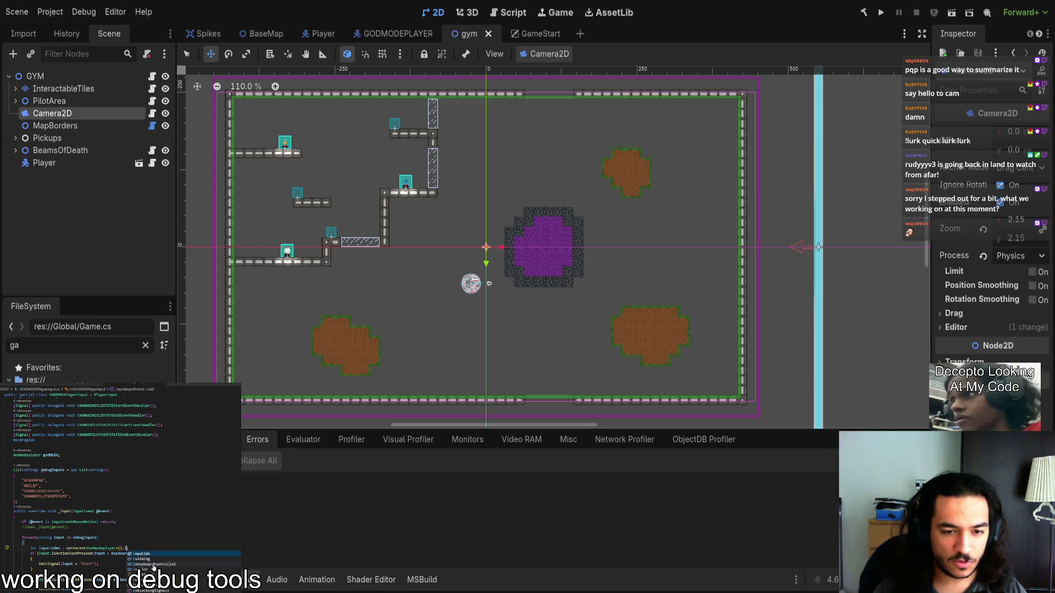
pyautogui.press('Tab')
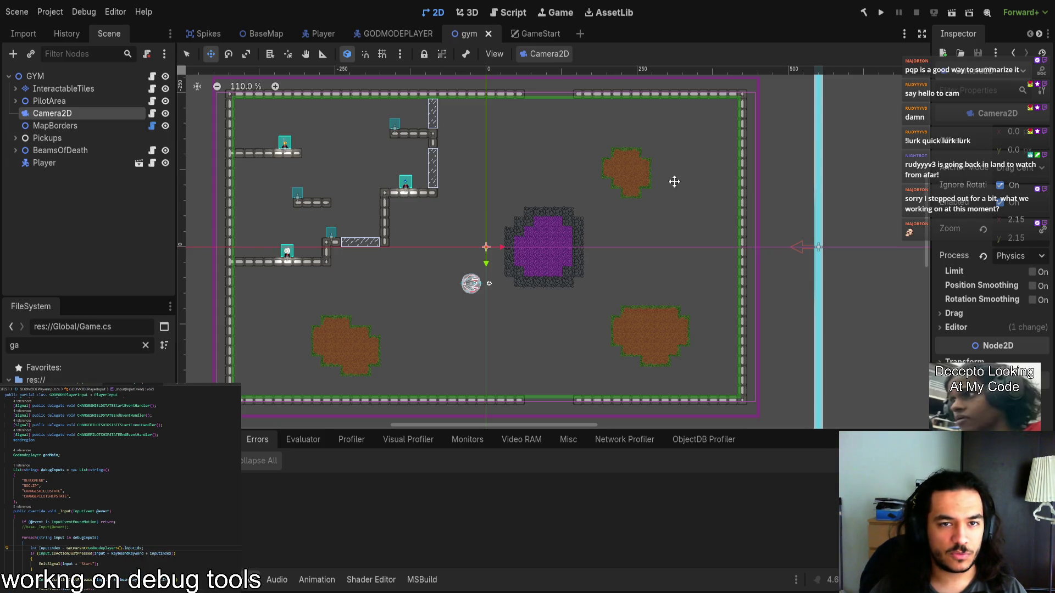
pyautogui.click(953, 18)
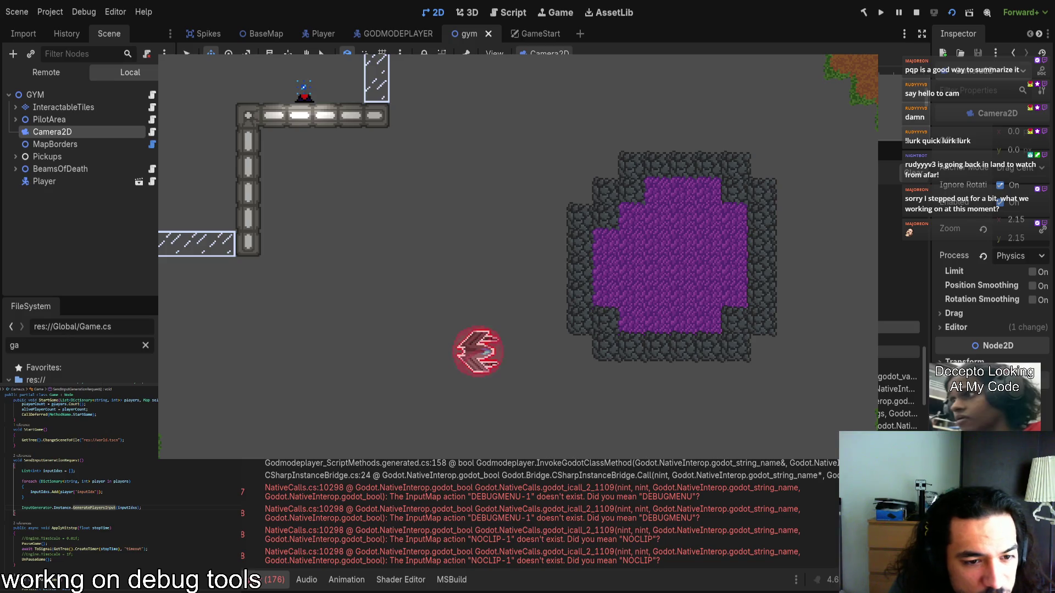
# Step: Review the Godmodeplayer script and the AddPlayer definition in Game.cs
pyautogui.hotkey('ctrl', 'Tab')
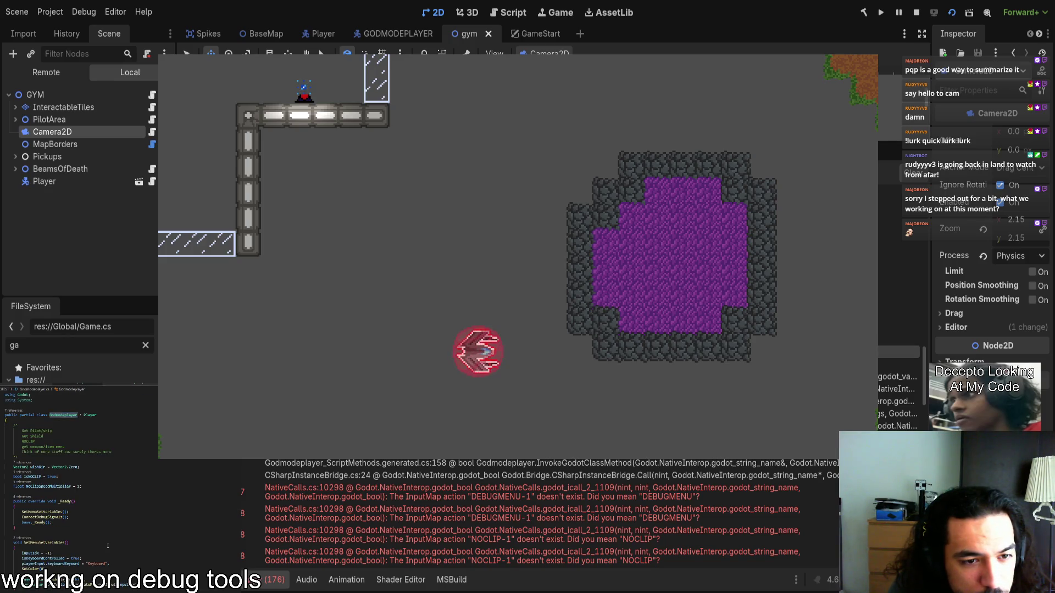
pyautogui.scroll(-2, 108, 546)
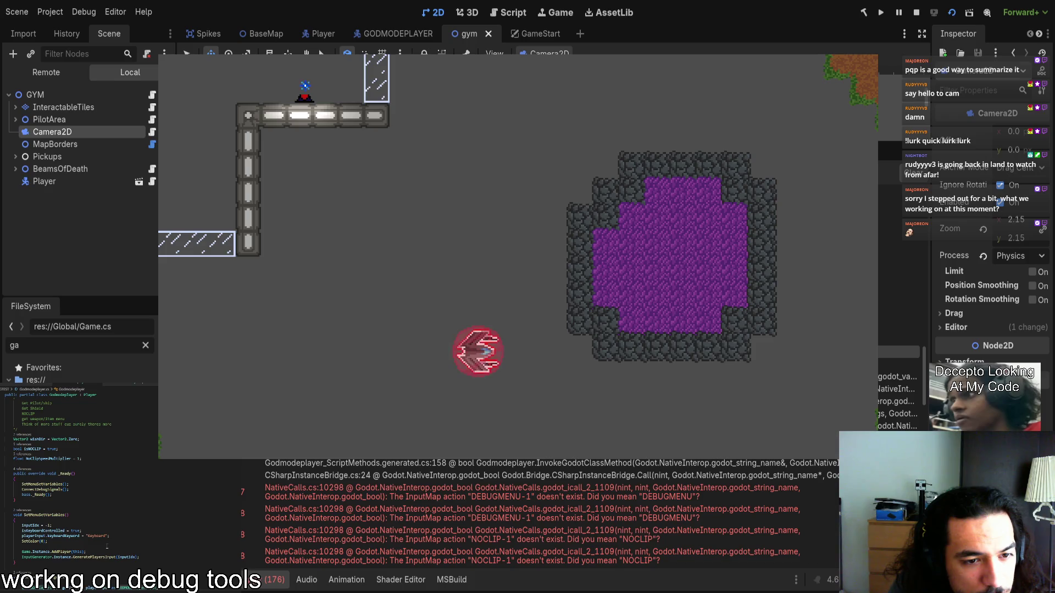
pyautogui.scroll(2, 107, 546)
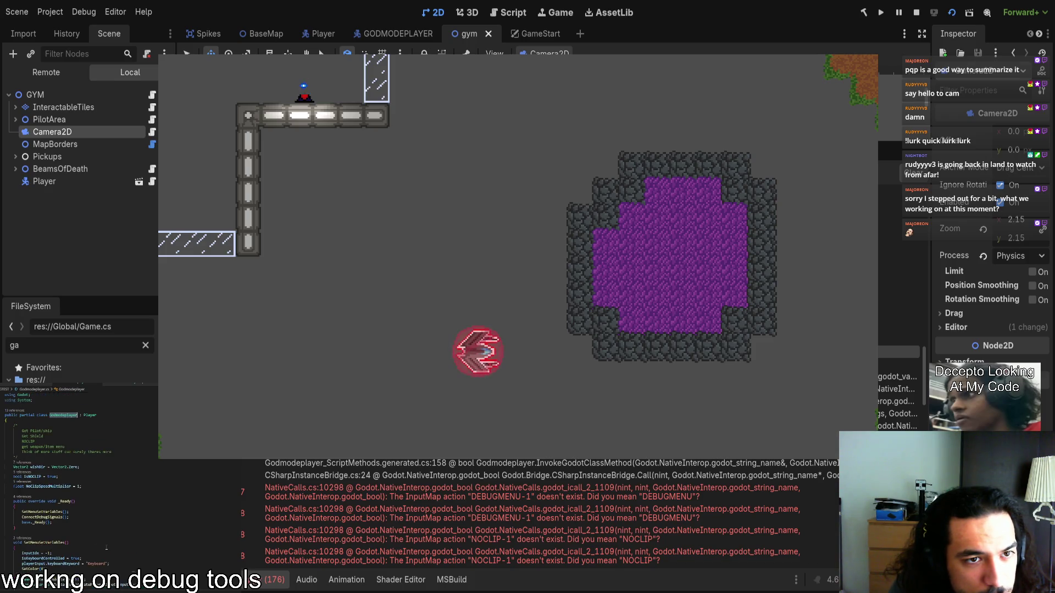
pyautogui.scroll(-2, 106, 547)
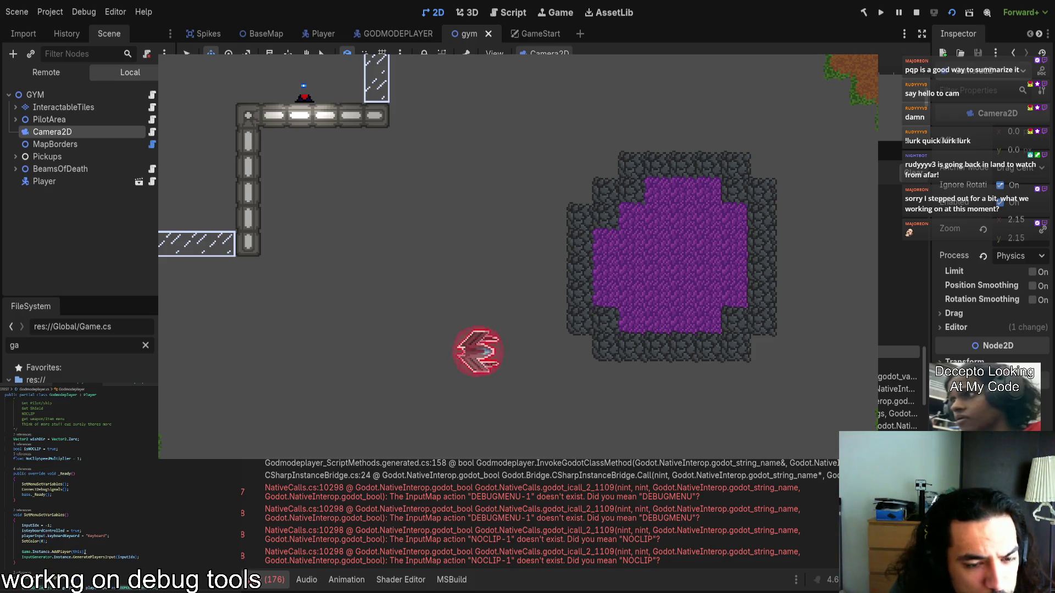
pyautogui.keyDown('ctrl'); pyautogui.click(55, 552); pyautogui.keyUp('ctrl')
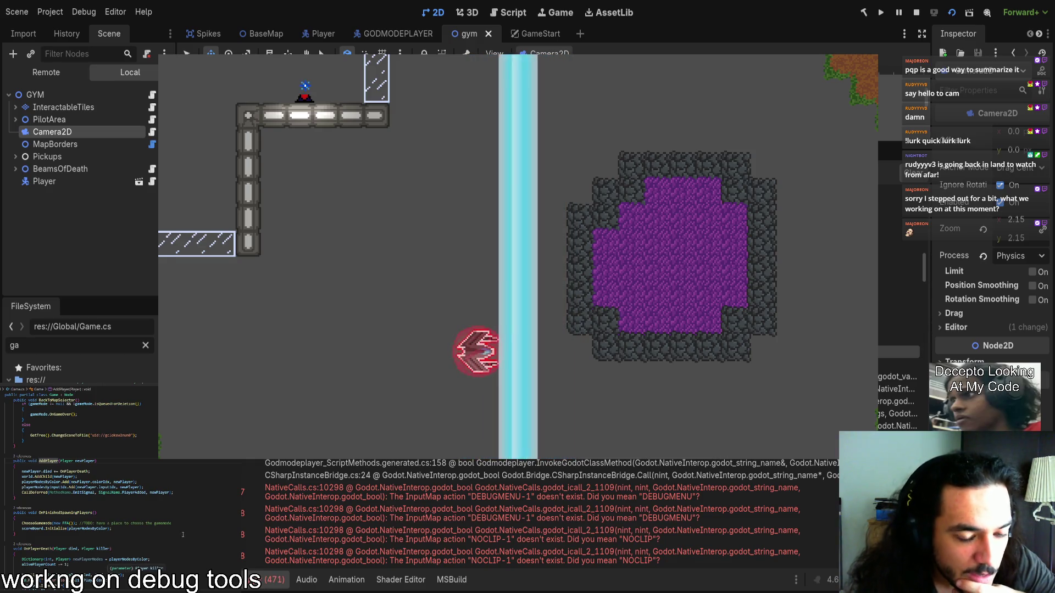
pyautogui.scroll(-2, 198, 534)
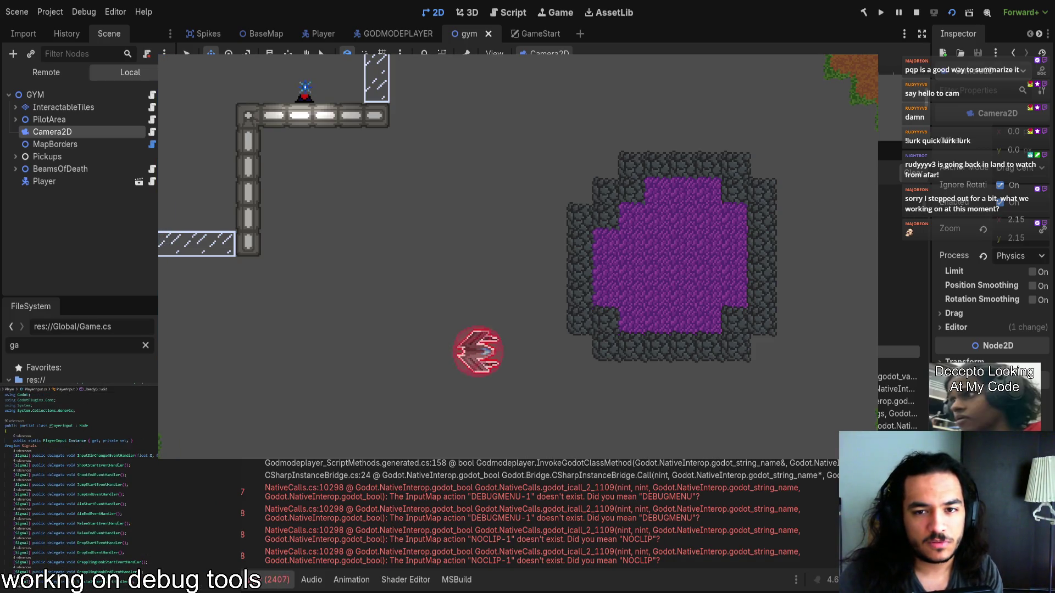
# Step: Clear the error log, stop the game, and select the Player scene's root node
pyautogui.click(917, 174)
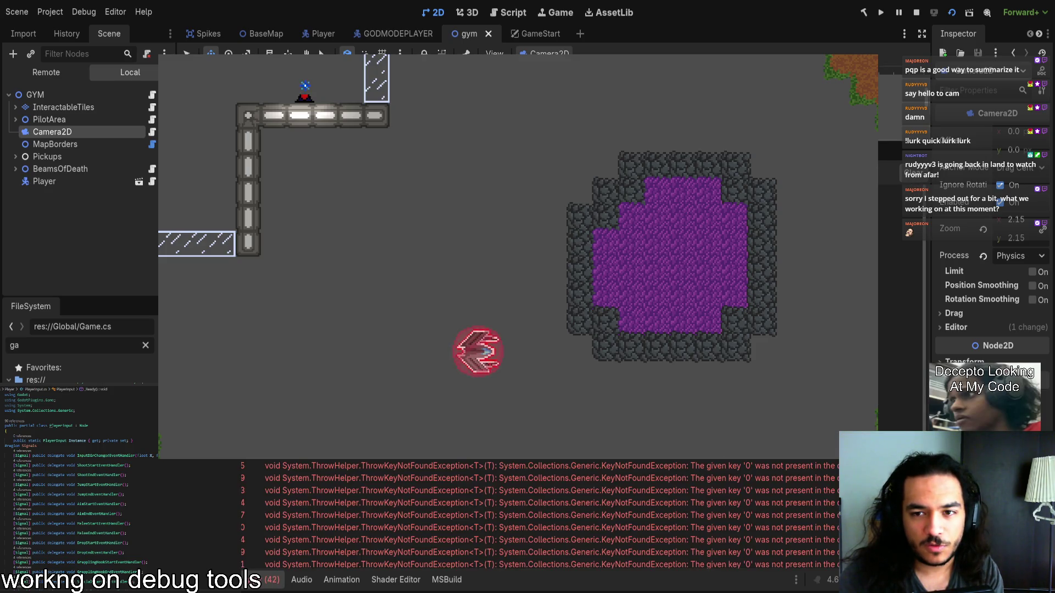
pyautogui.click(917, 13)
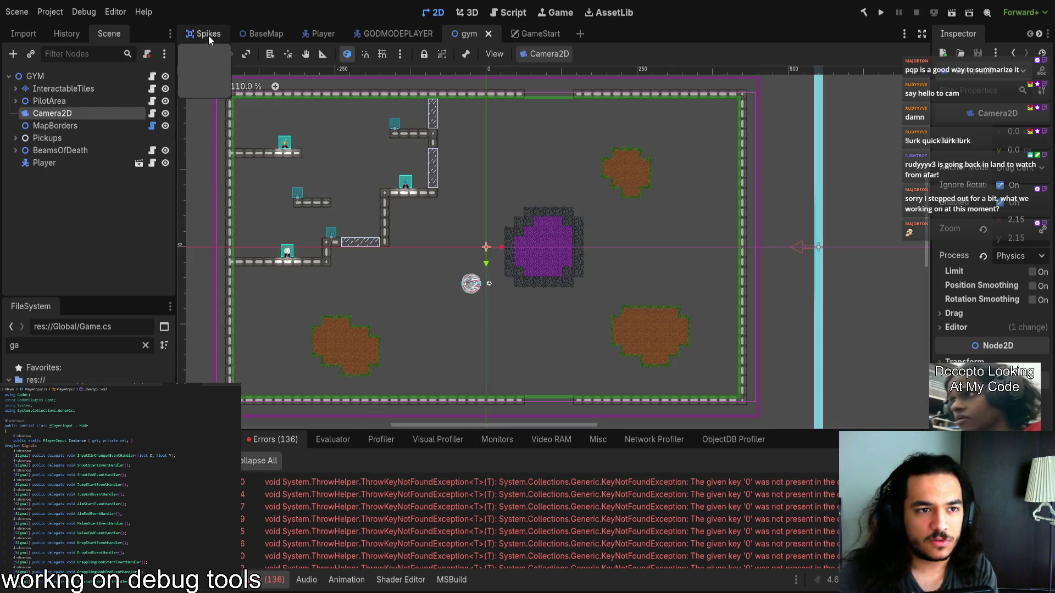
pyautogui.click(321, 33)
pyautogui.click(128, 76)
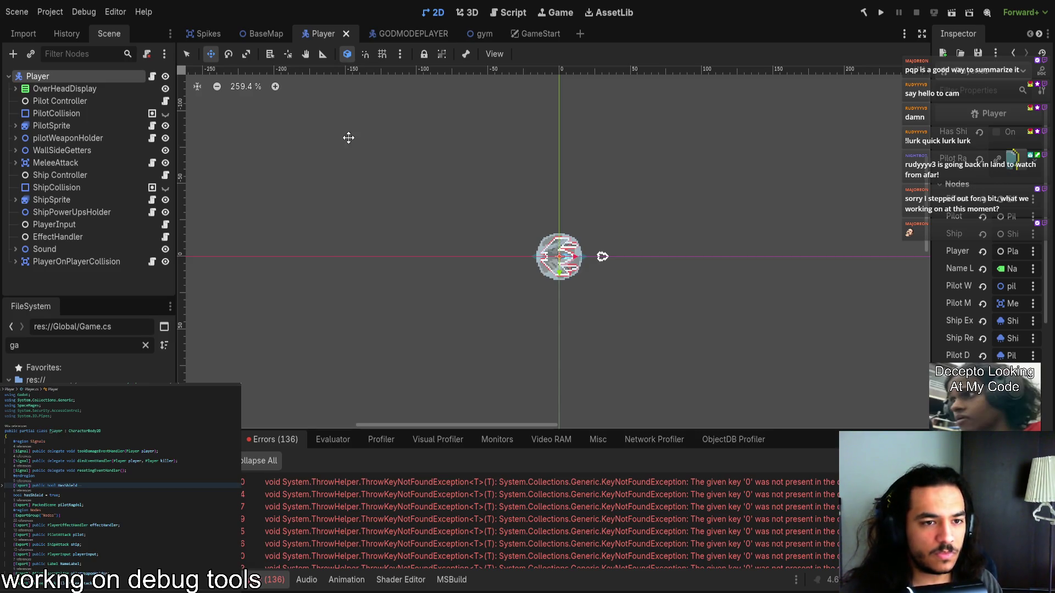
# Step: Replace the Player node's script with a new PlayerTest script inheriting from Player
pyautogui.click(146, 54)
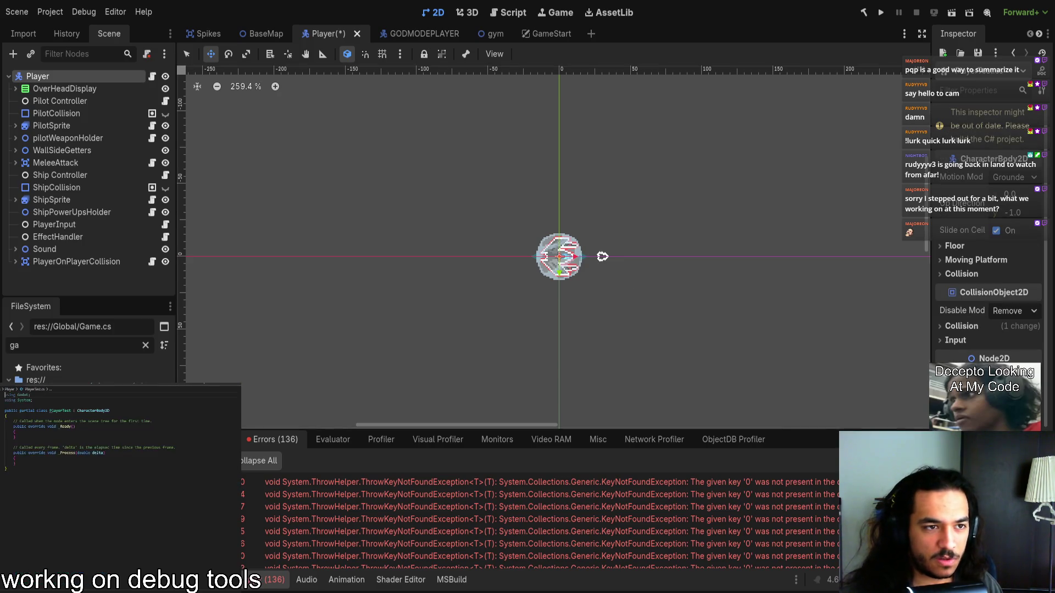
pyautogui.write('Plat')
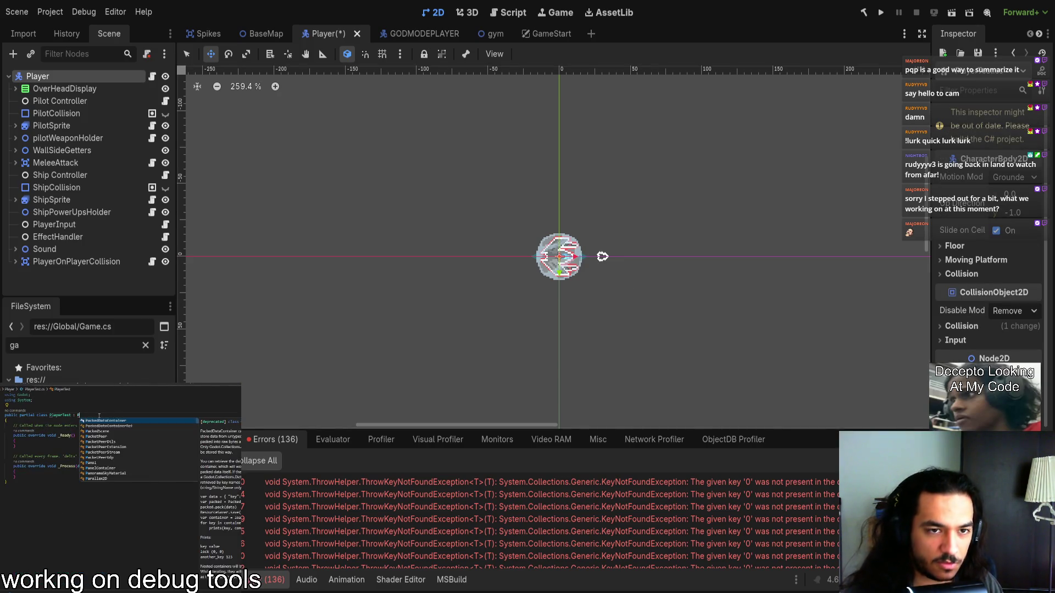
pyautogui.press('BackSpace')
pyautogui.write('yer')
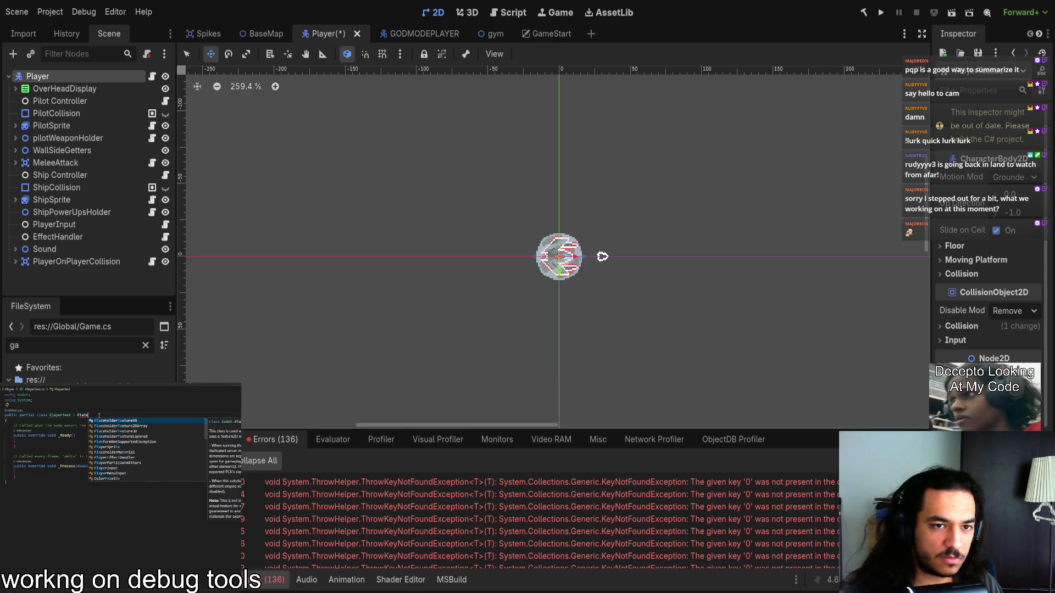
pyautogui.press('BackSpace')
pyautogui.press('BackSpace')
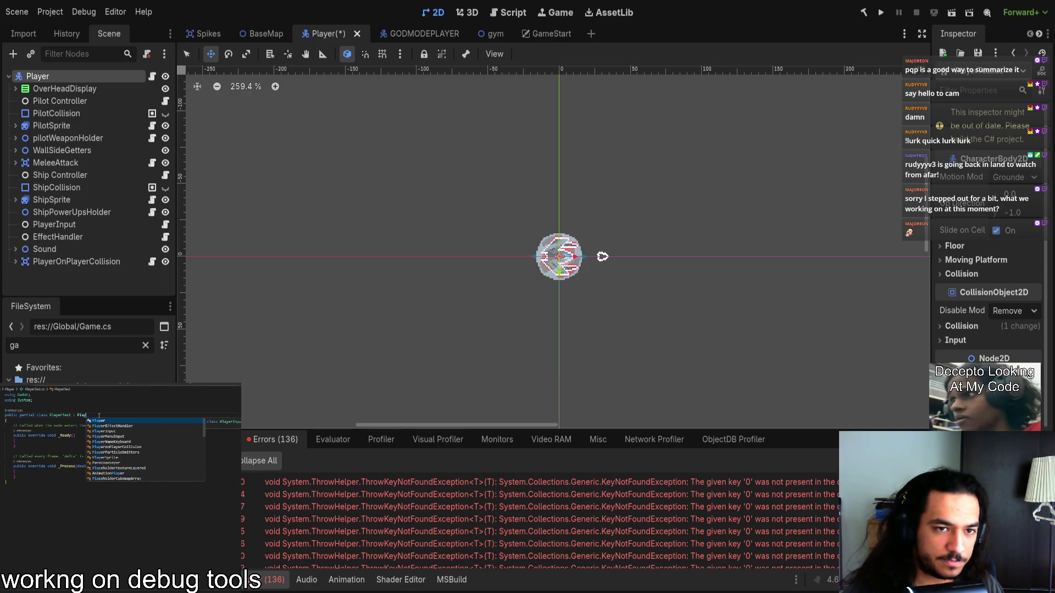
pyautogui.write('er')
# Step: Delete the template _Ready and _Process methods, then save and run the game
pyautogui.moveTo(7, 479); pyautogui.dragTo(4, 427)
pyautogui.press('Delete')
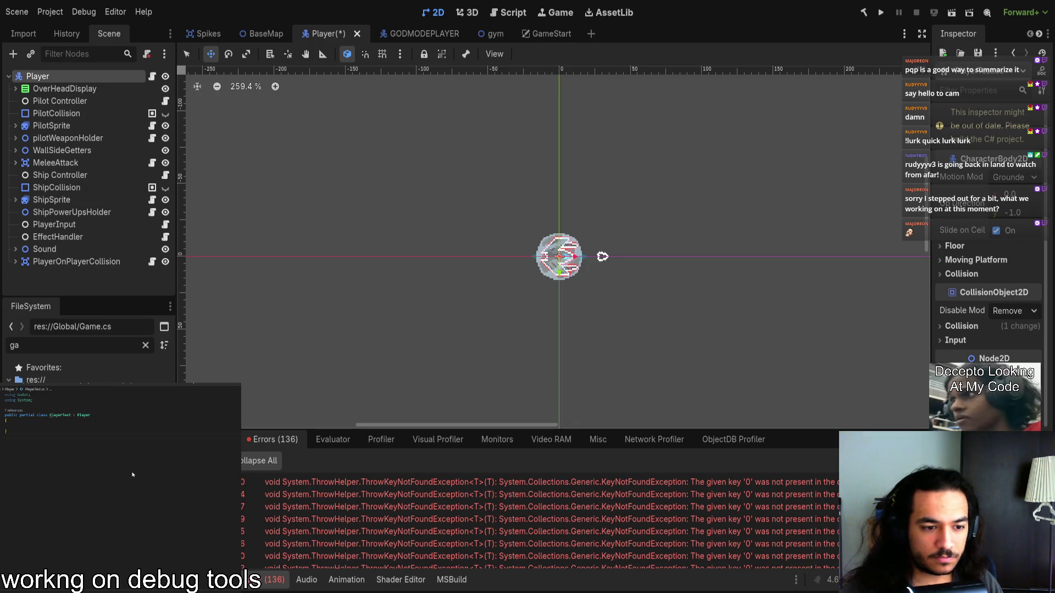
pyautogui.click(881, 12)
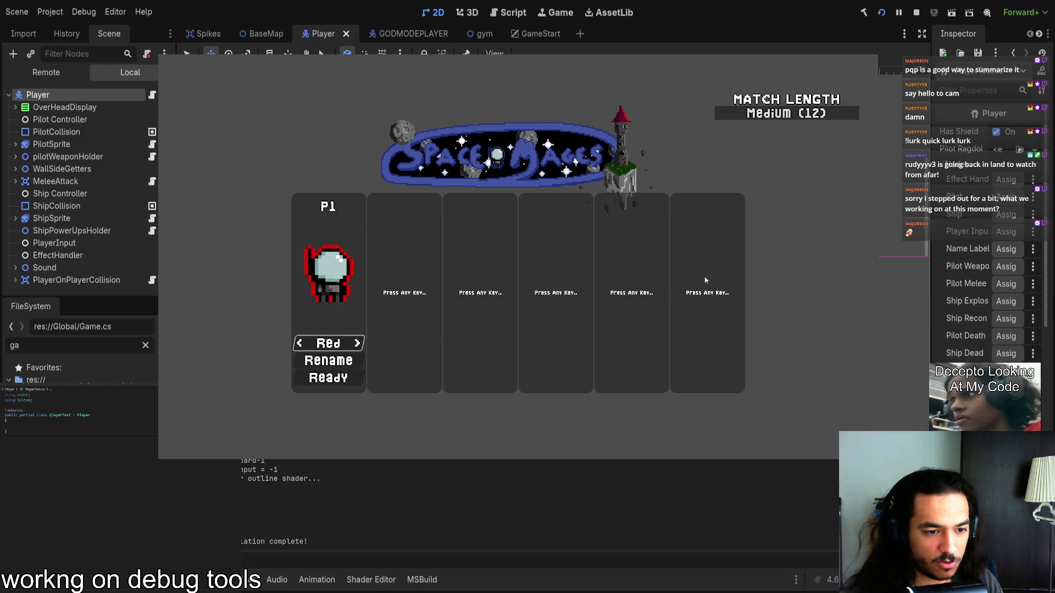
# Step: Start a match, show the runtime Errors list, and widen the Inspector to read node references
pyautogui.press('Return')
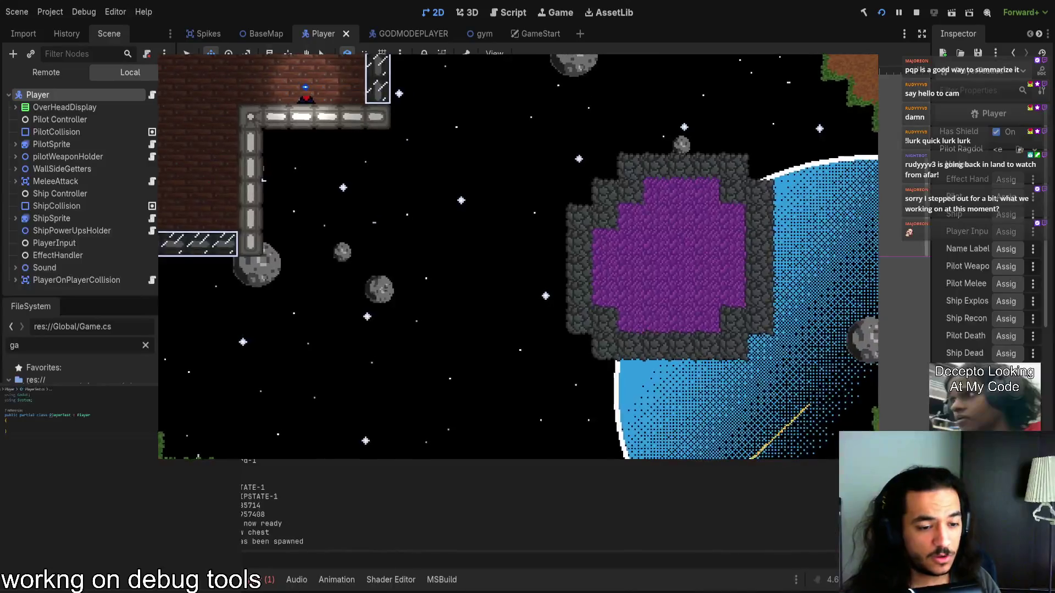
pyautogui.click(258, 580)
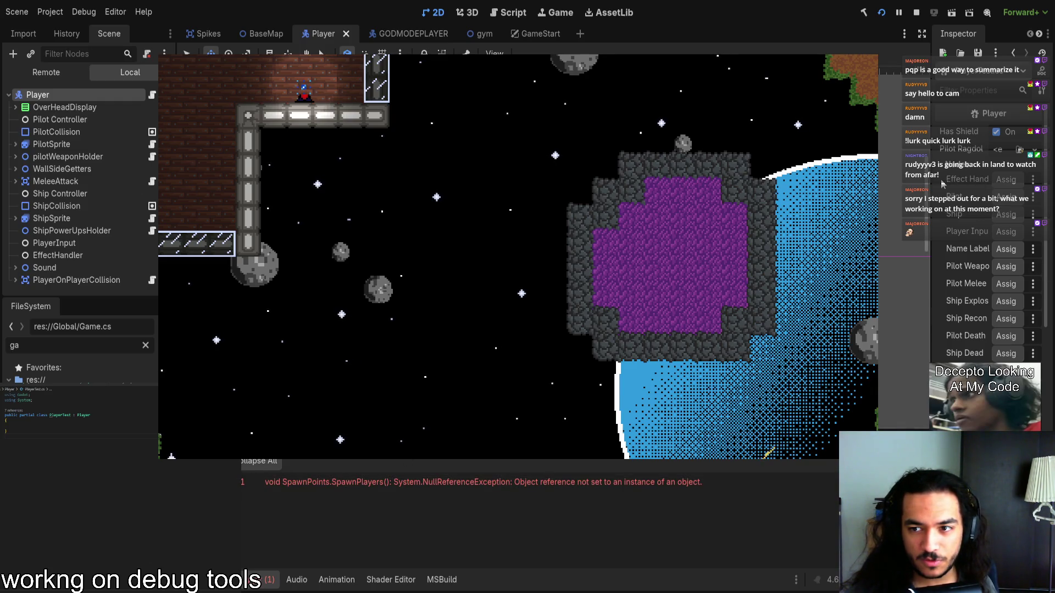
pyautogui.moveTo(933, 184)
pyautogui.mouseDown()
pyautogui.moveTo(714, 184)
pyautogui.moveTo(751, 185)
pyautogui.mouseUp()
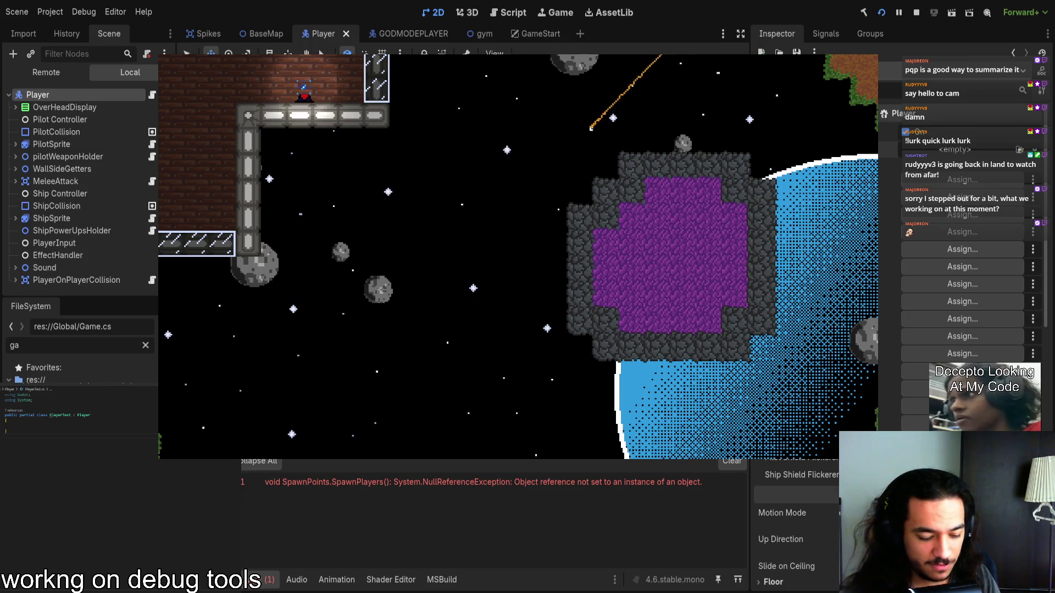
# Step: Assign the Player's empty node references: Pilot Controller, Ship Controller, PlayerInput, NameLabel, pilotWeaponHolder, MeleeAttack
pyautogui.click(957, 150)
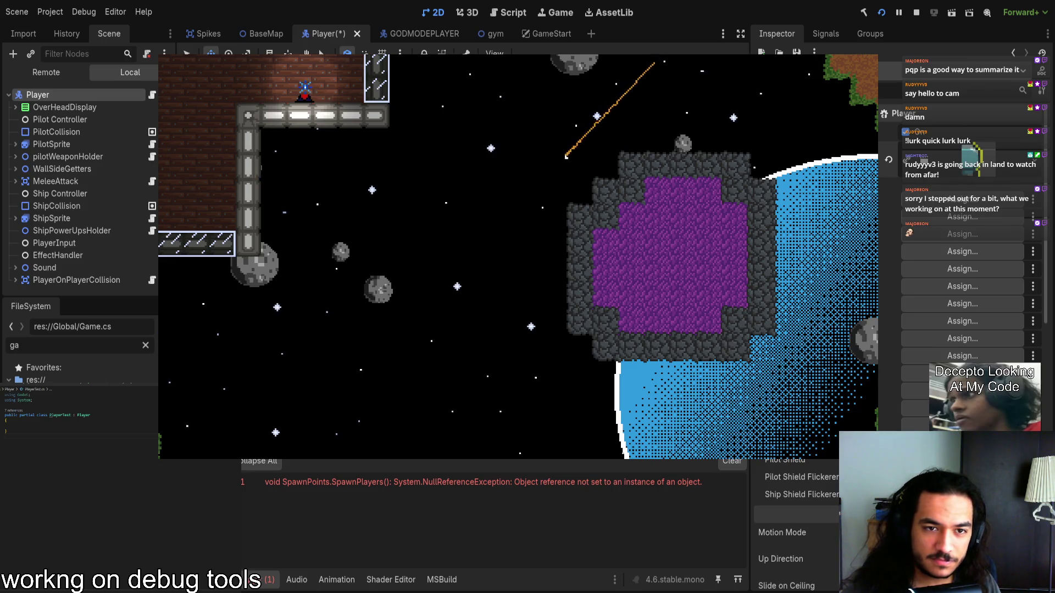
pyautogui.click(962, 199)
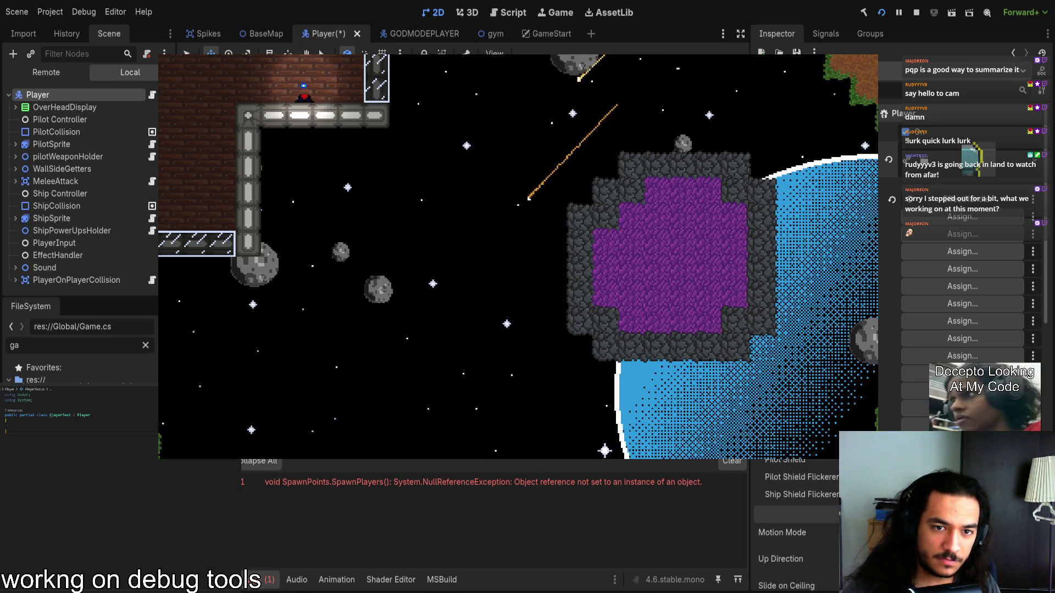
pyautogui.click(962, 217)
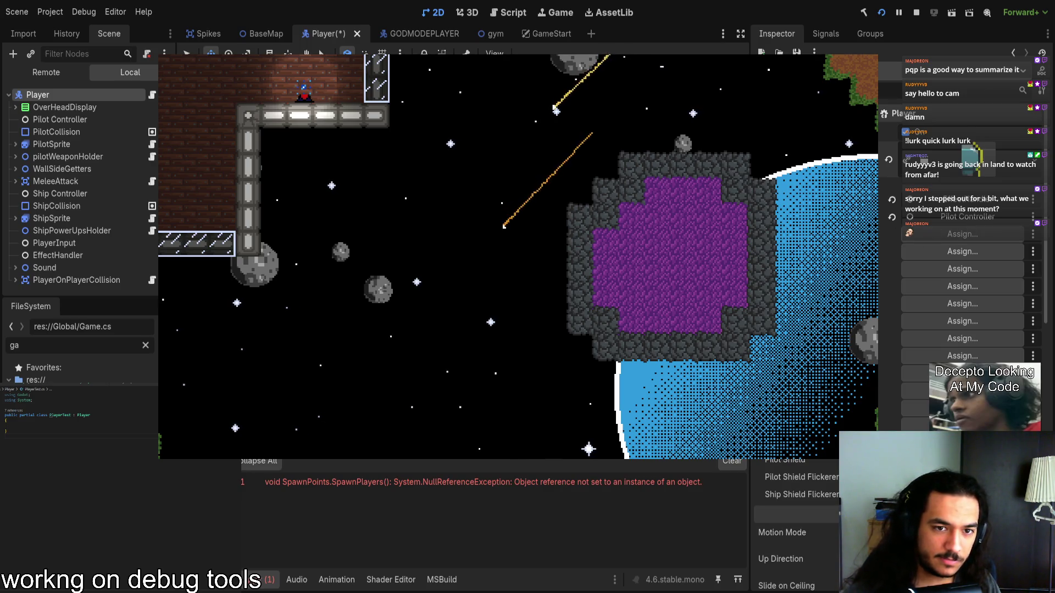
pyautogui.click(961, 234)
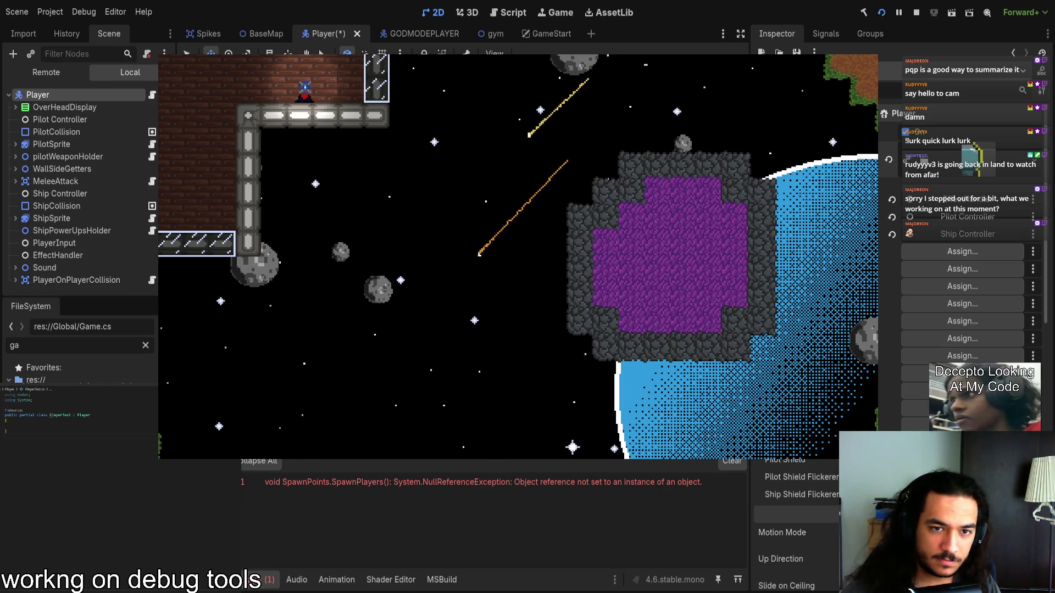
pyautogui.click(962, 251)
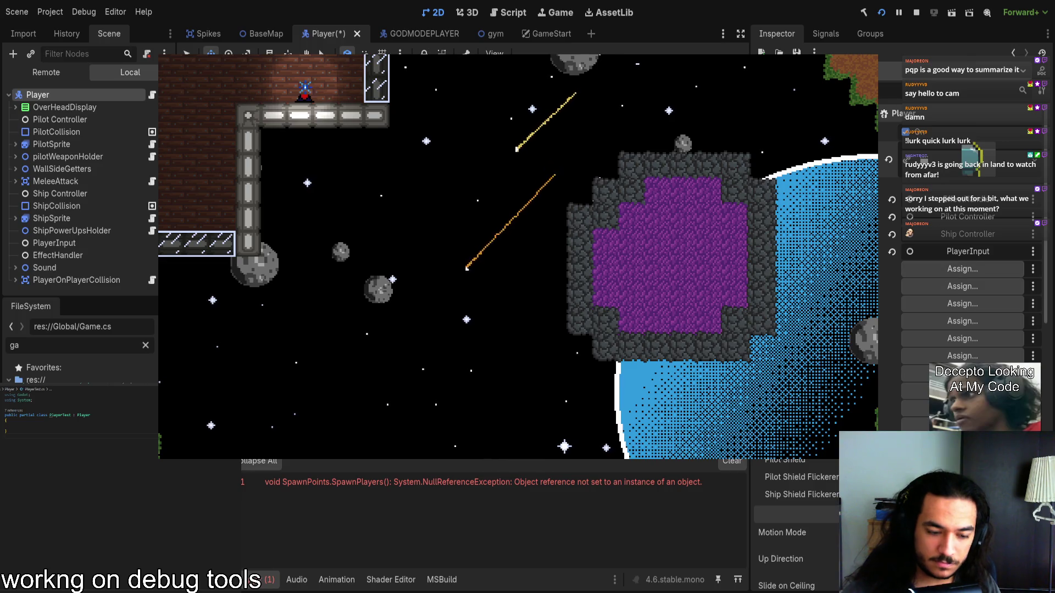
pyautogui.click(961, 268)
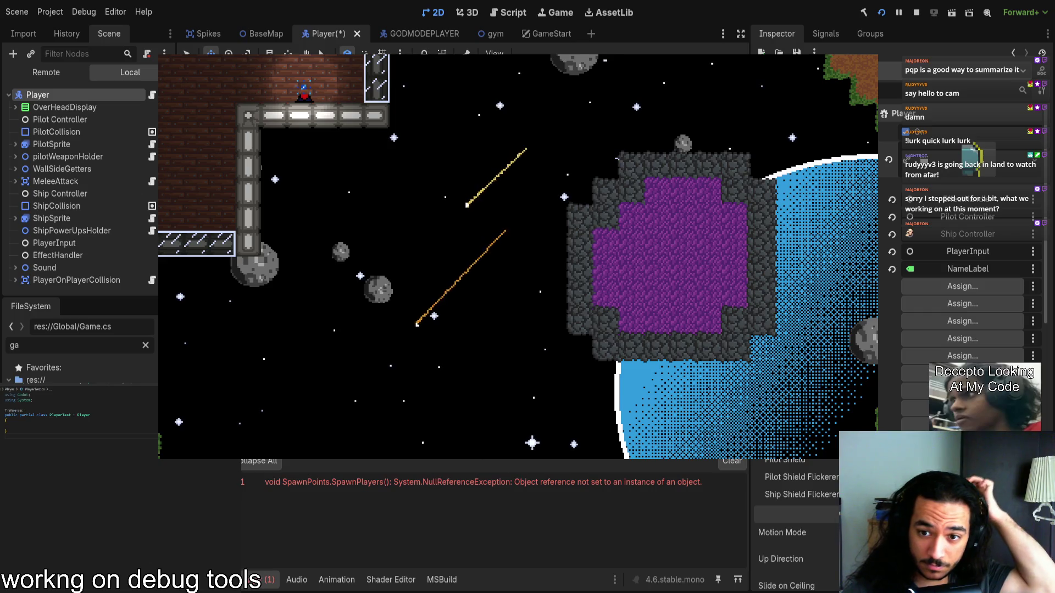
pyautogui.moveTo(67, 157); pyautogui.dragTo(961, 286)
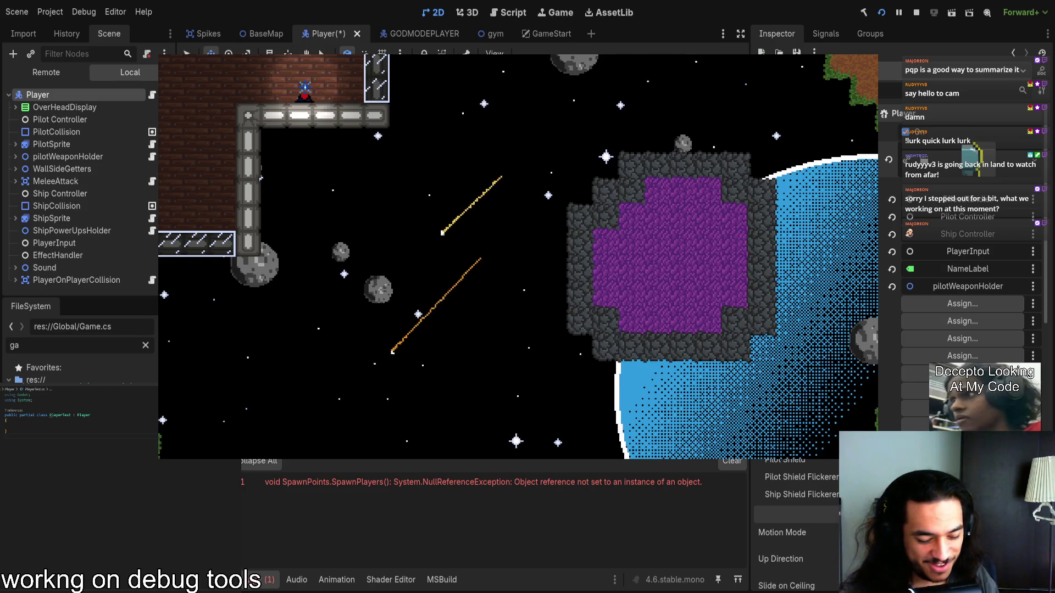
pyautogui.moveTo(55, 181); pyautogui.dragTo(962, 303)
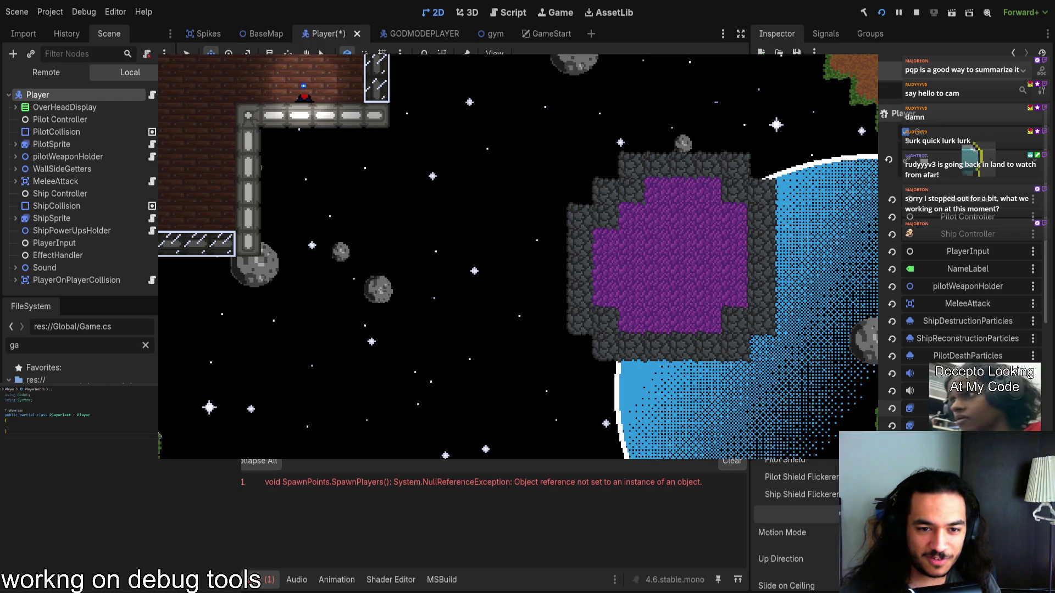
# Step: Save the Player scene and relaunch the game with a fresh build
pyautogui.hotkey('ctrl', 's')
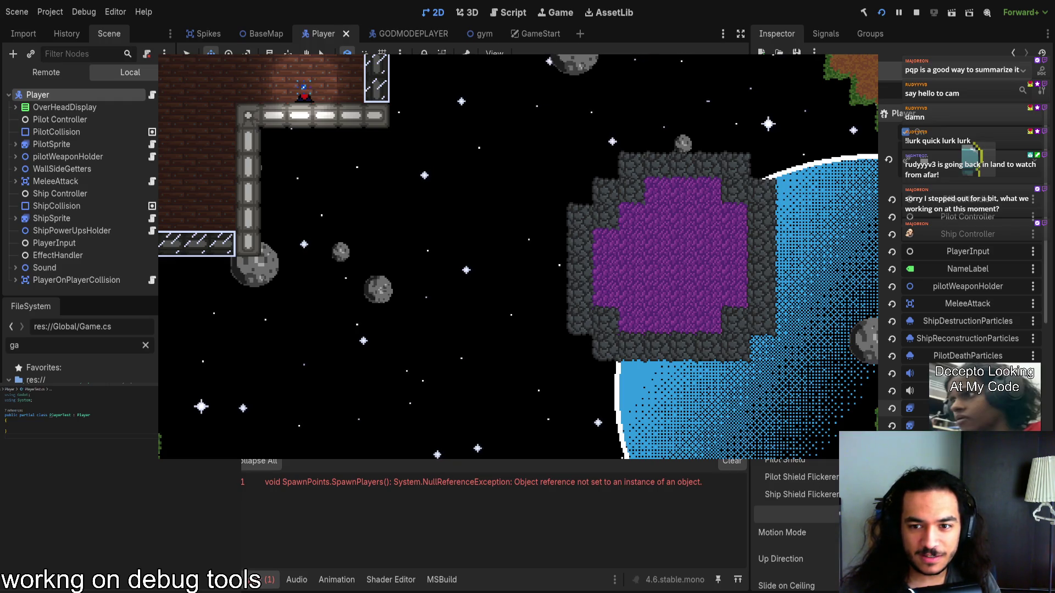
pyautogui.click(916, 12)
pyautogui.click(879, 14)
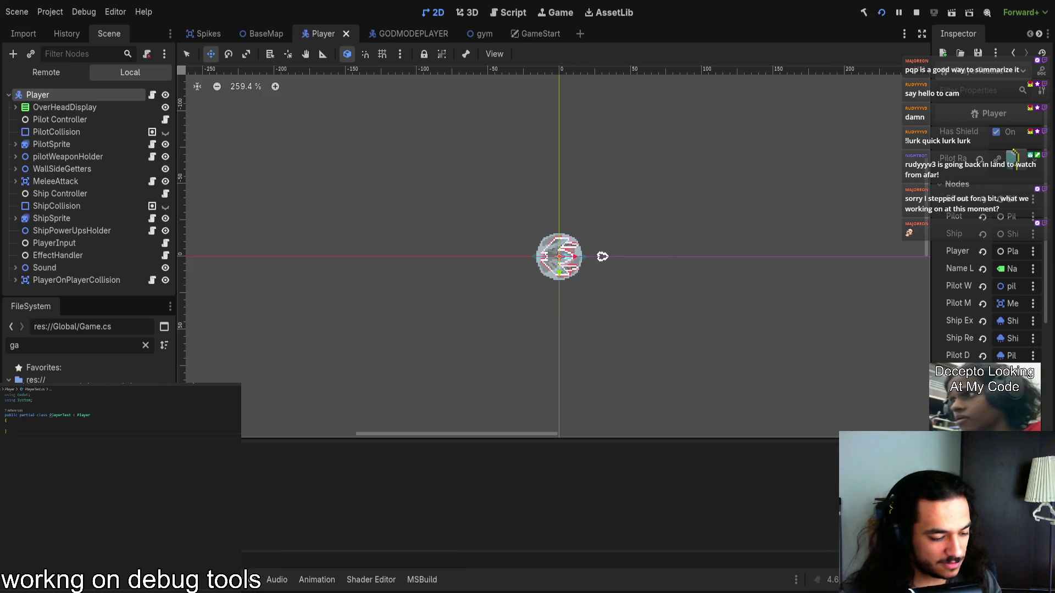
# Step: Ready up player one, expand the SetColor NullReferenceException, and jump to Player.cs line 211
pyautogui.press('Return')
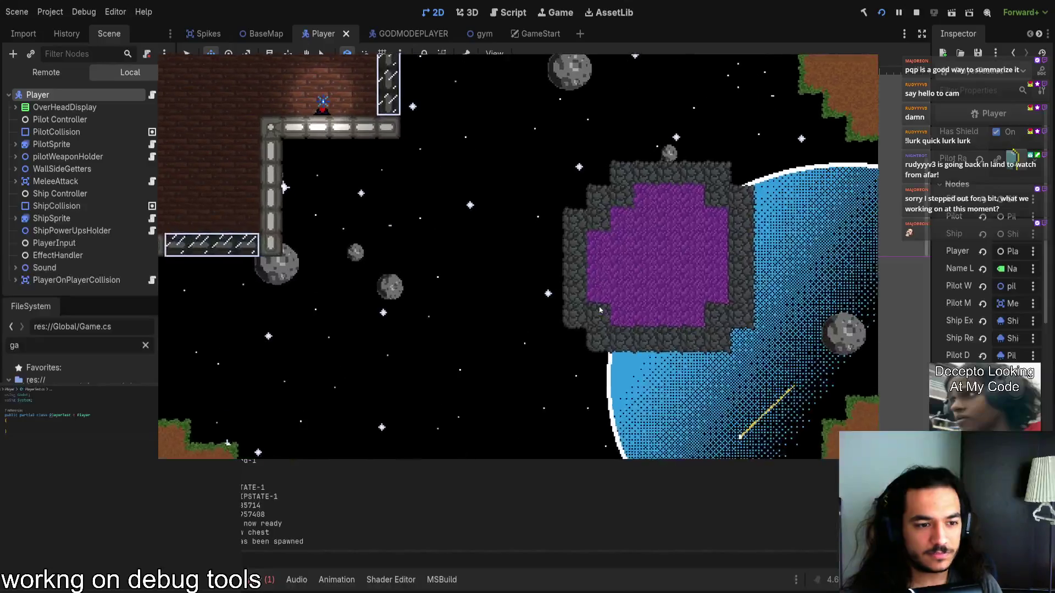
pyautogui.click(261, 580)
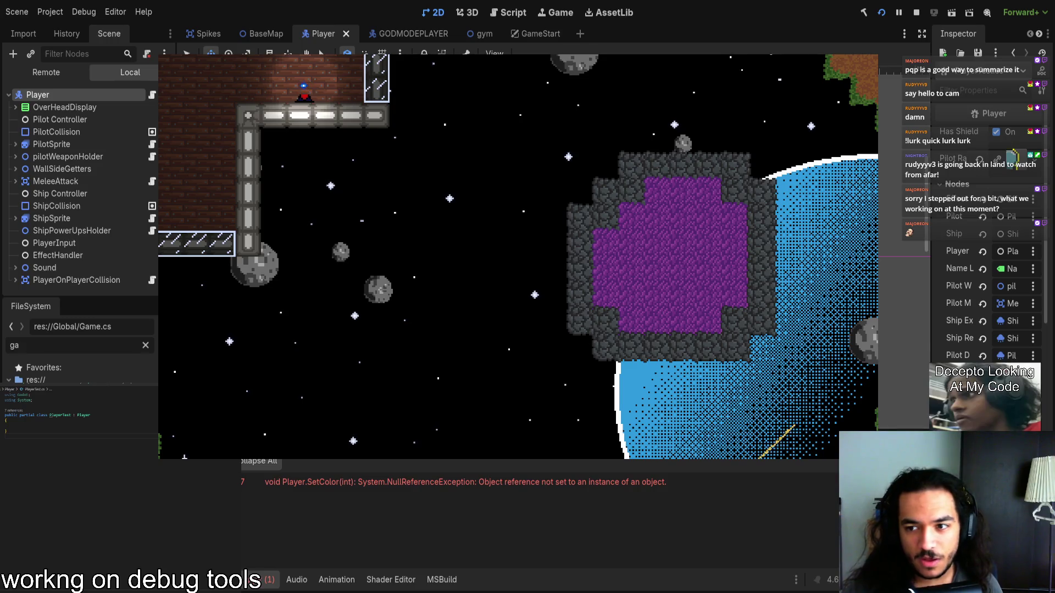
pyautogui.click(385, 482)
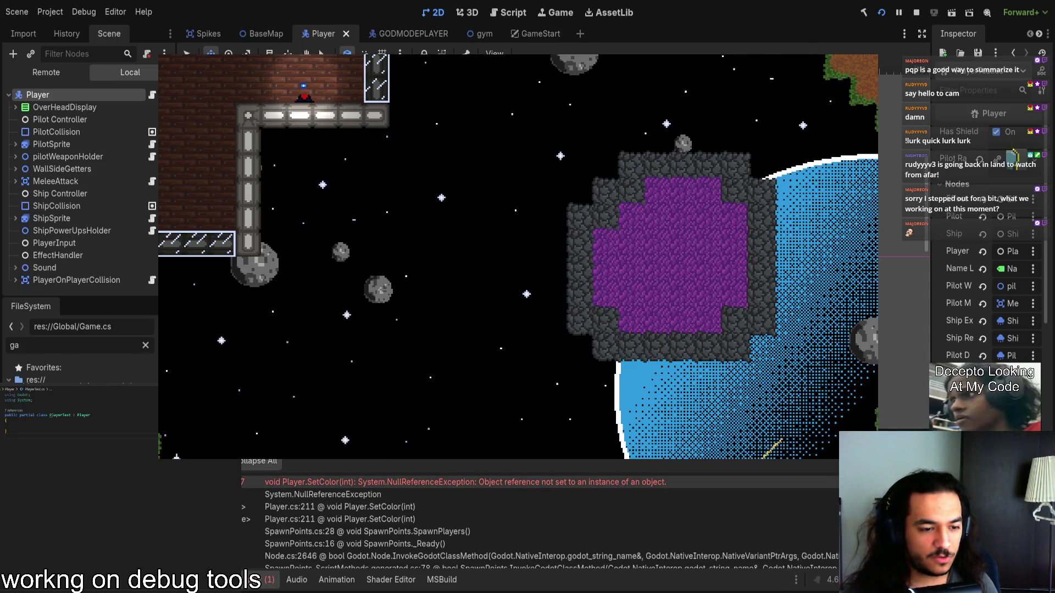
pyautogui.scroll(-1, 387, 507)
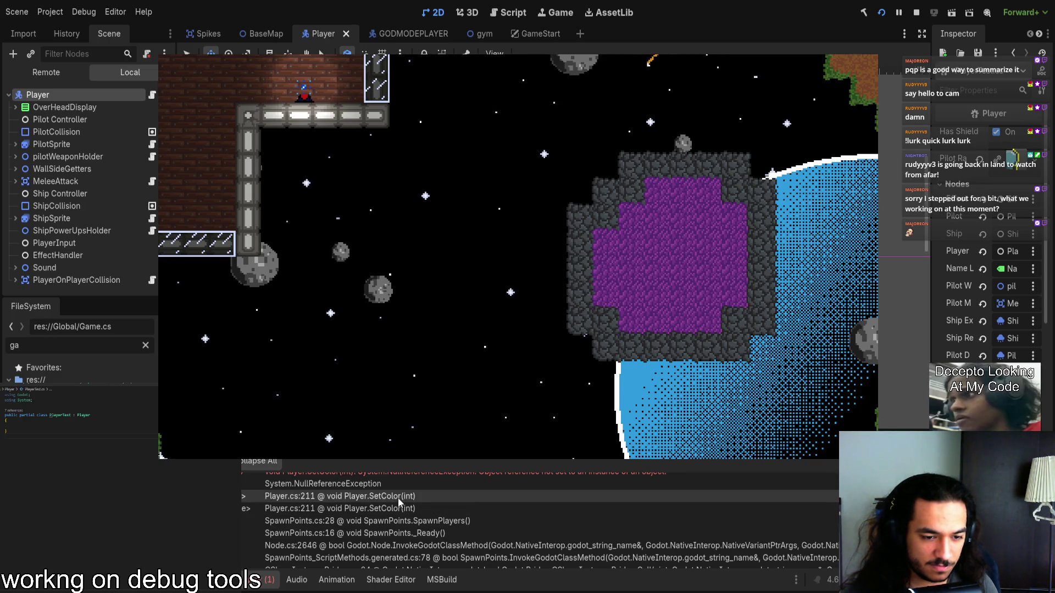
pyautogui.doubleClick(398, 498)
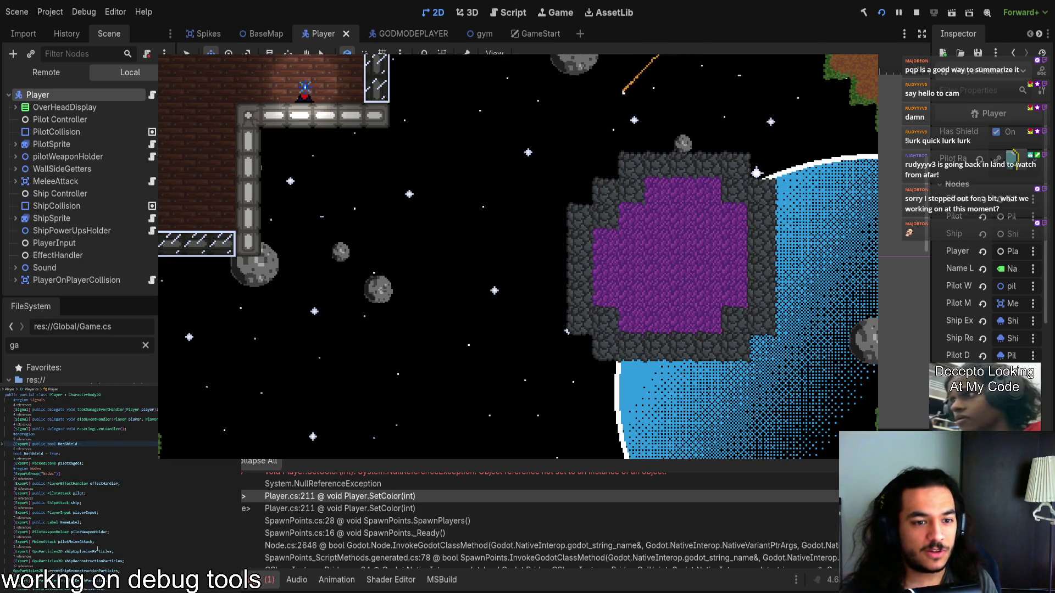
# Step: Review the Pilot Controller and Player node references in a widened Inspector
pyautogui.click(66, 122)
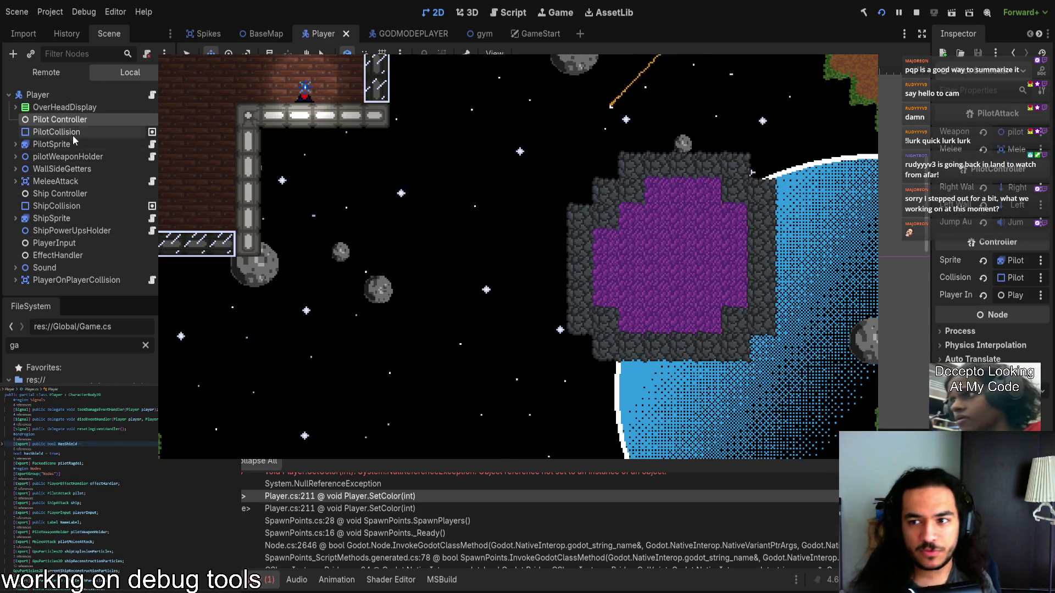
pyautogui.click(74, 96)
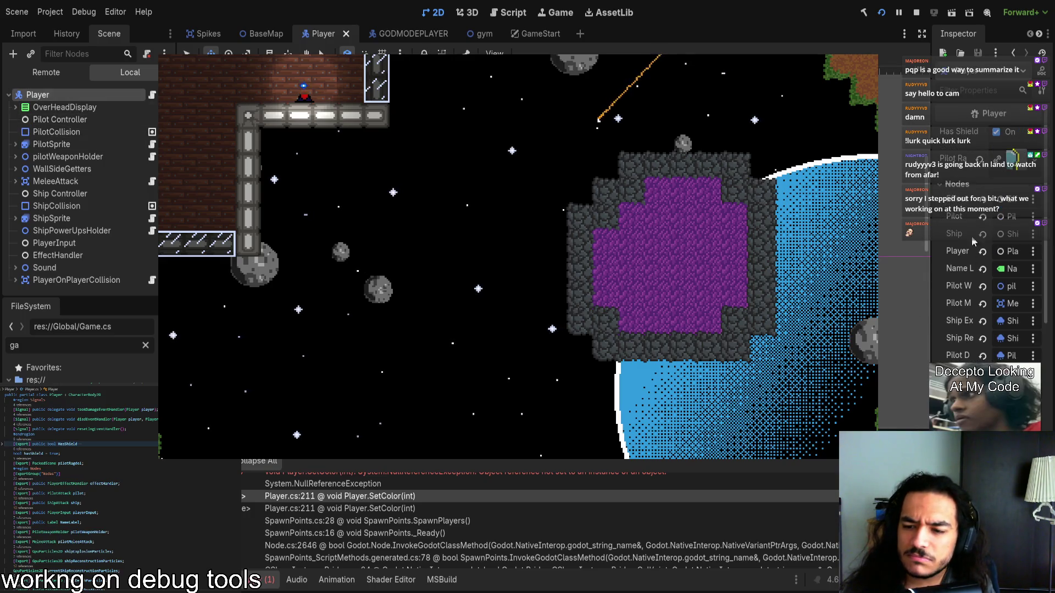
pyautogui.click(957, 185)
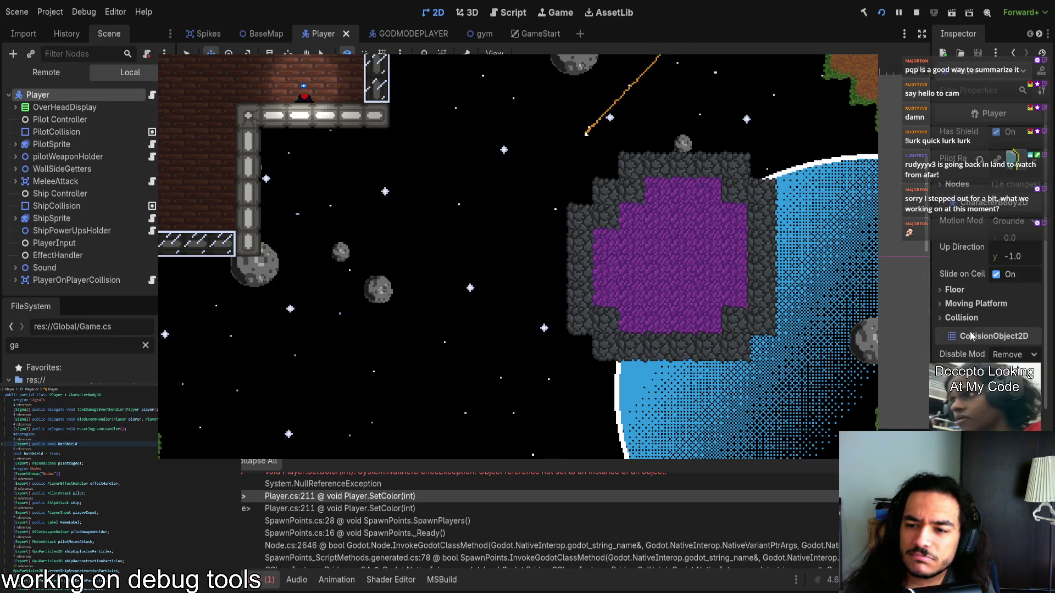
pyautogui.moveTo(929, 350)
pyautogui.mouseDown()
pyautogui.moveTo(775, 336)
pyautogui.moveTo(762, 308)
pyautogui.mouseUp()
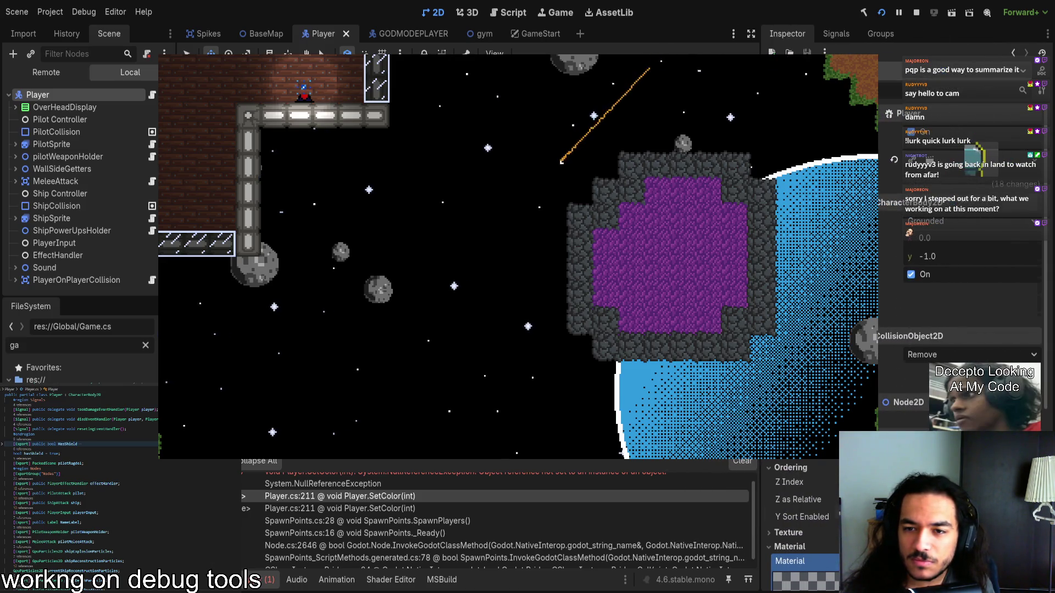
pyautogui.click(957, 185)
pyautogui.click(957, 97)
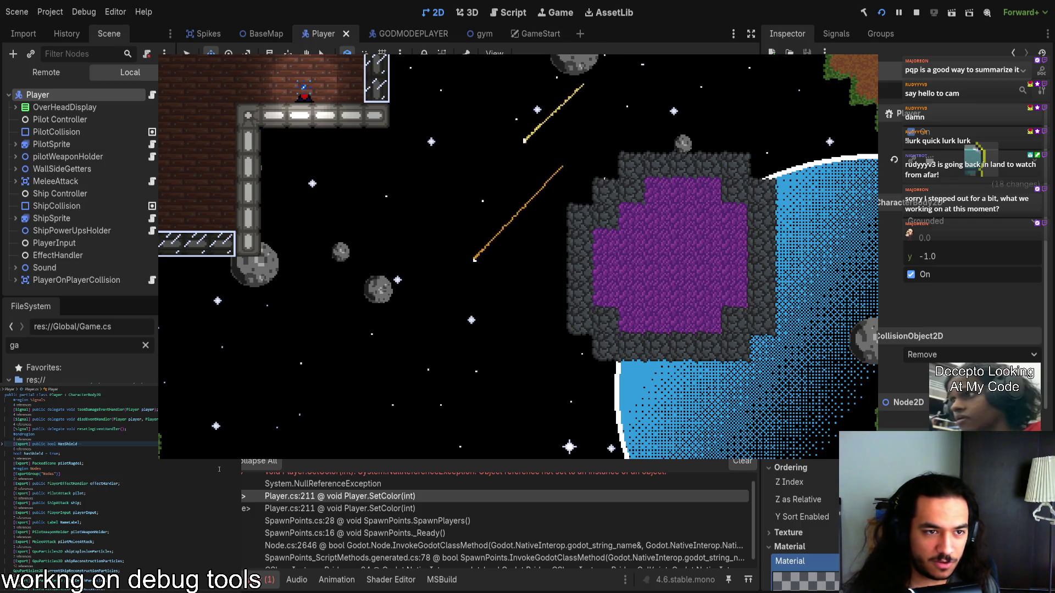
# Step: Inspect Player.cs's SetColor method and the pilotShield cast, then bring up the shield's ShaderMaterial shader code
pyautogui.hotkey('ctrl', 'k')
pyautogui.hotkey('ctrl', '0')
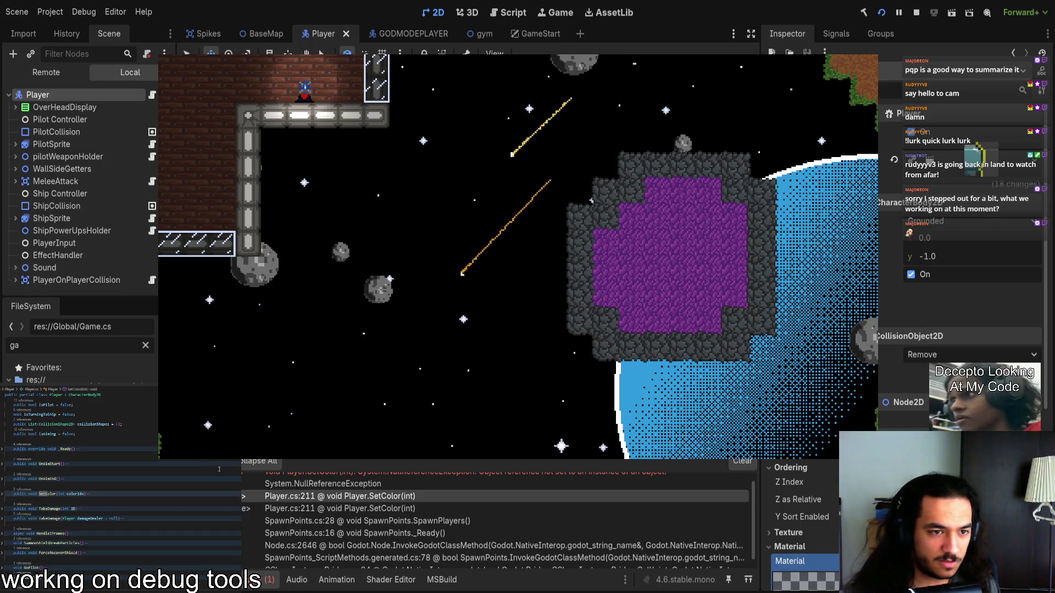
pyautogui.click(3, 494)
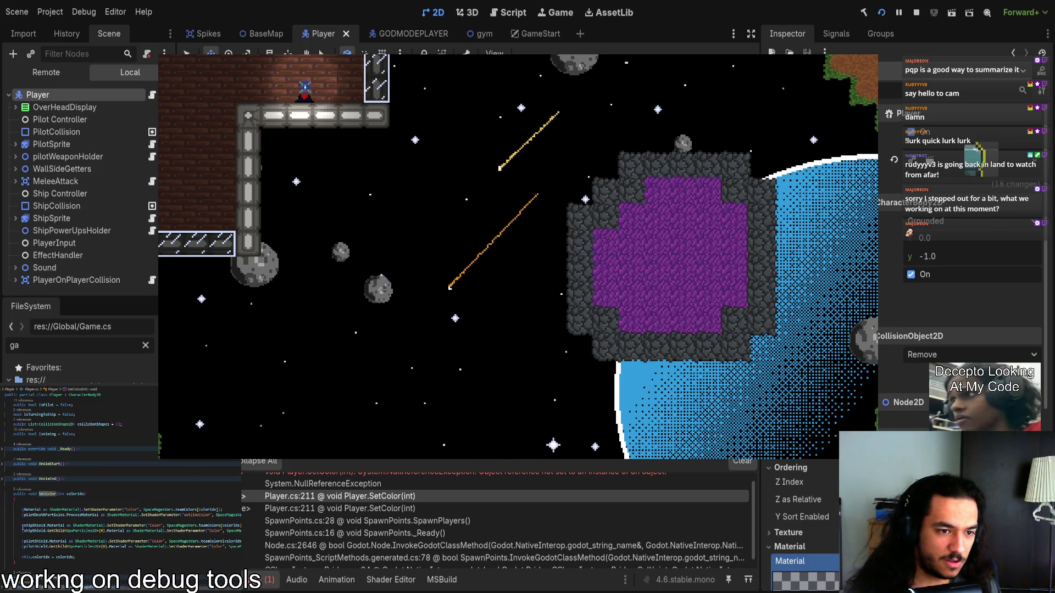
pyautogui.moveTo(22, 541); pyautogui.dragTo(242, 541)
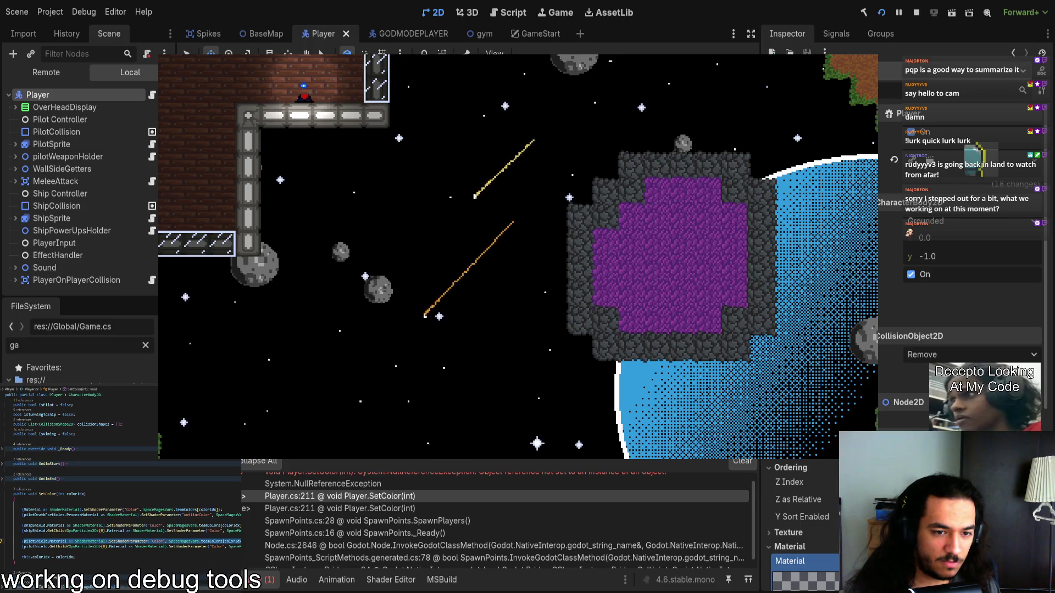
pyautogui.click(790, 561)
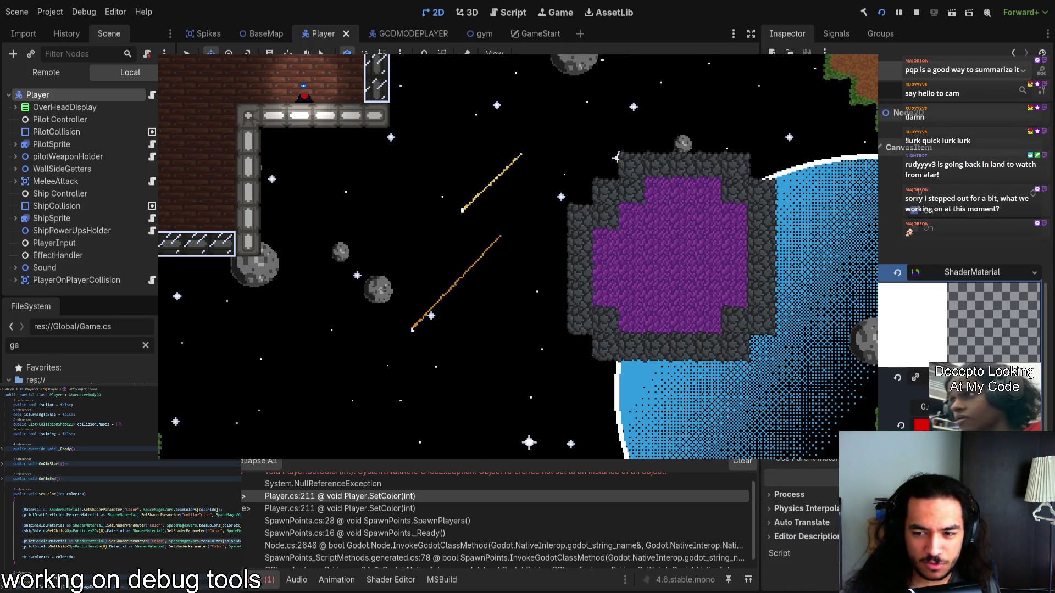
# Step: Return to the Debugger error list, save the Player scene, and rebuild and run with F5
pyautogui.scroll(-3, 473, 501)
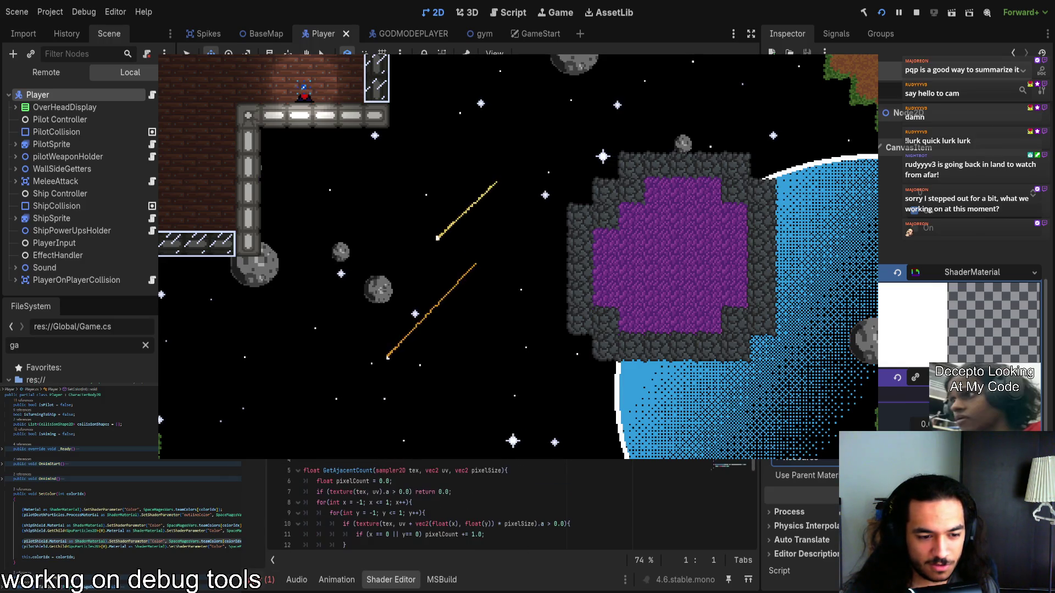
pyautogui.click(261, 580)
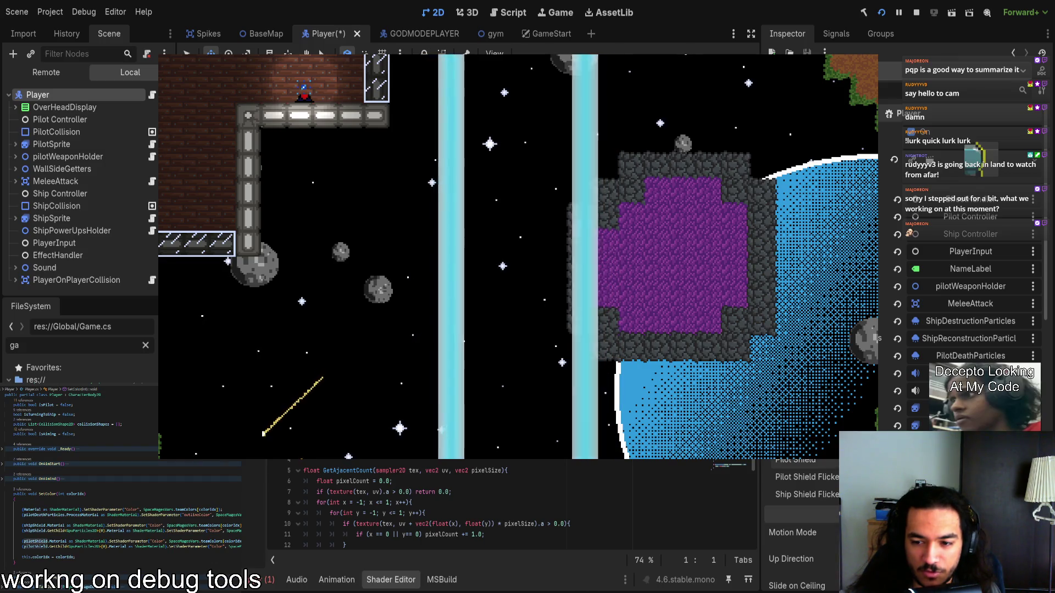
pyautogui.hotkey('ctrl', 's')
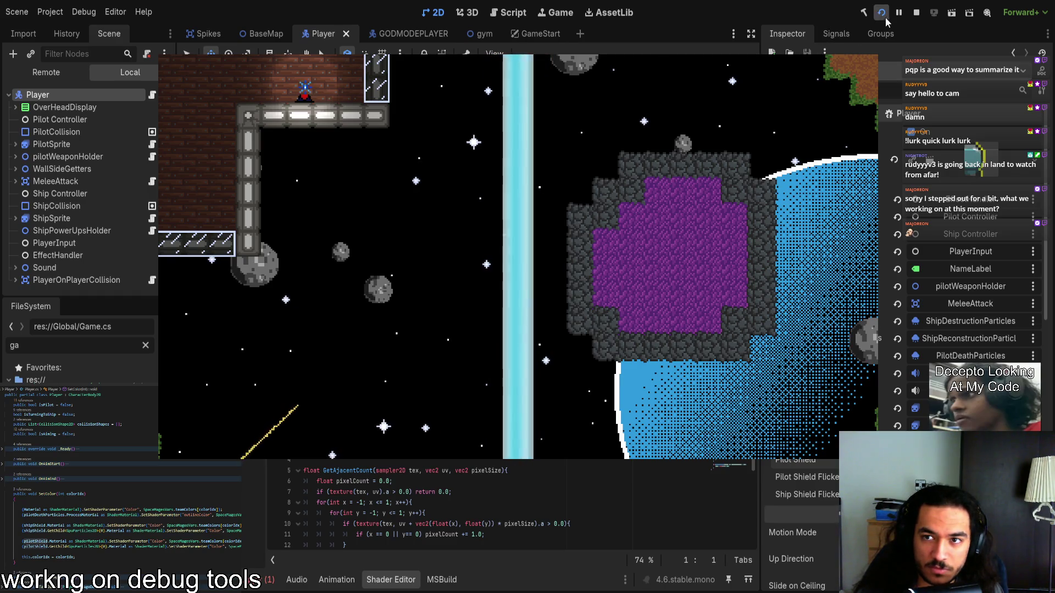
pyautogui.press('F5')
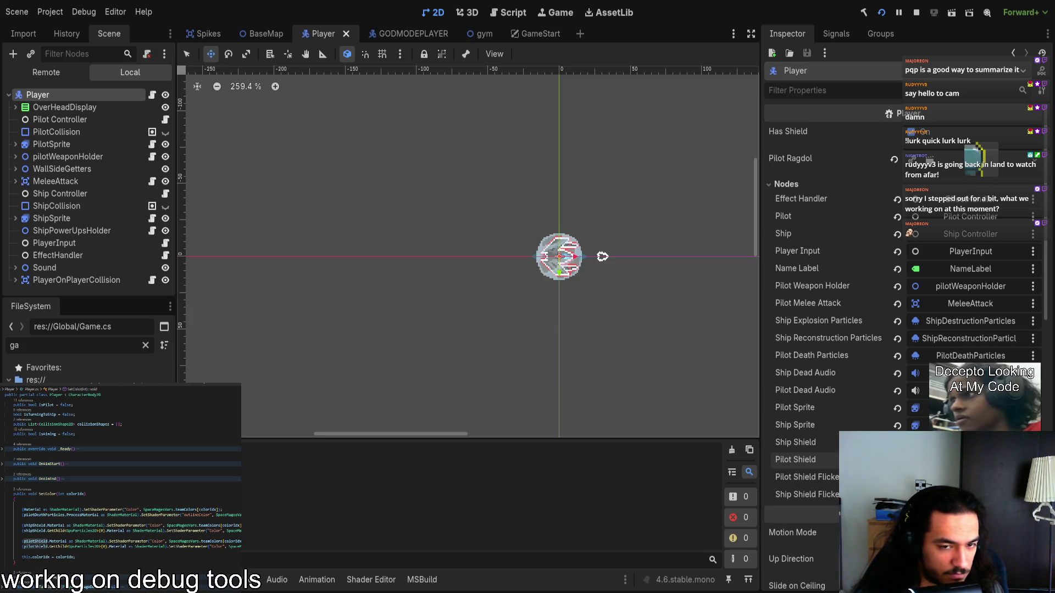
# Step: Ready up player one with Enter to play a match, then stop the game
pyautogui.press('Return')
pyautogui.press('Return')
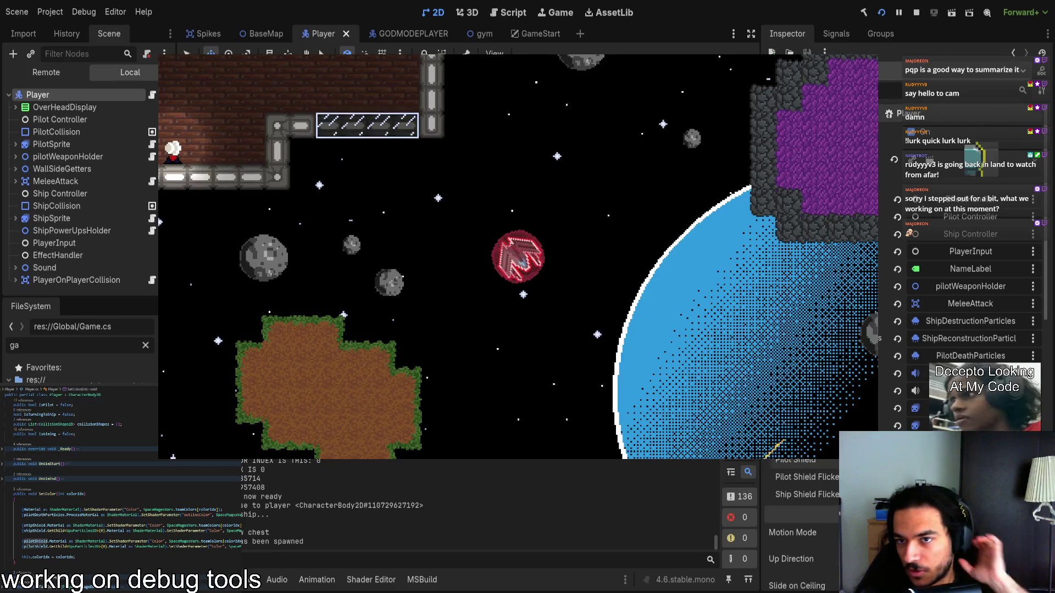
pyautogui.click(919, 11)
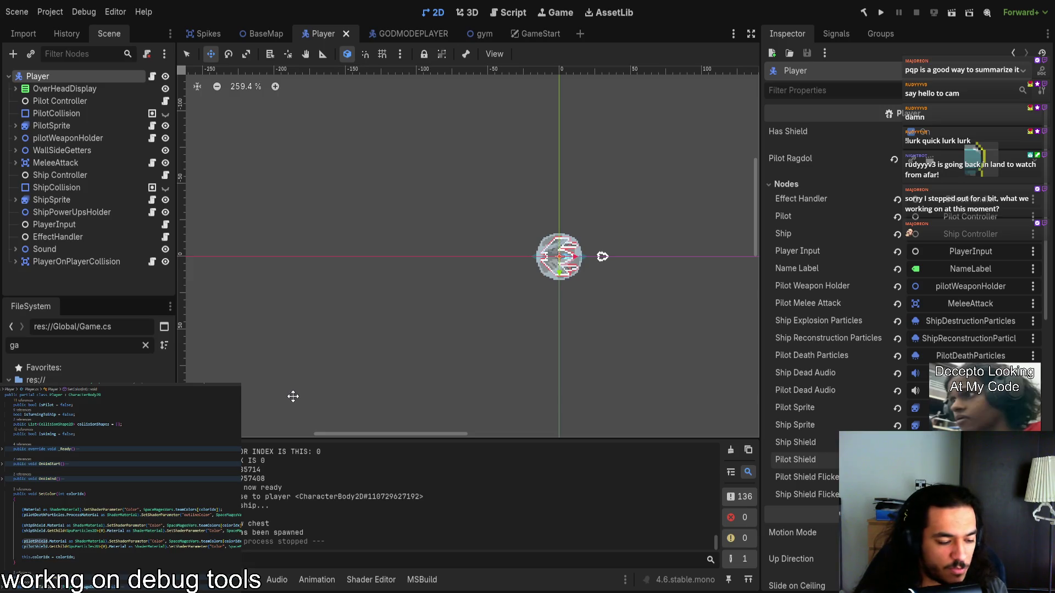
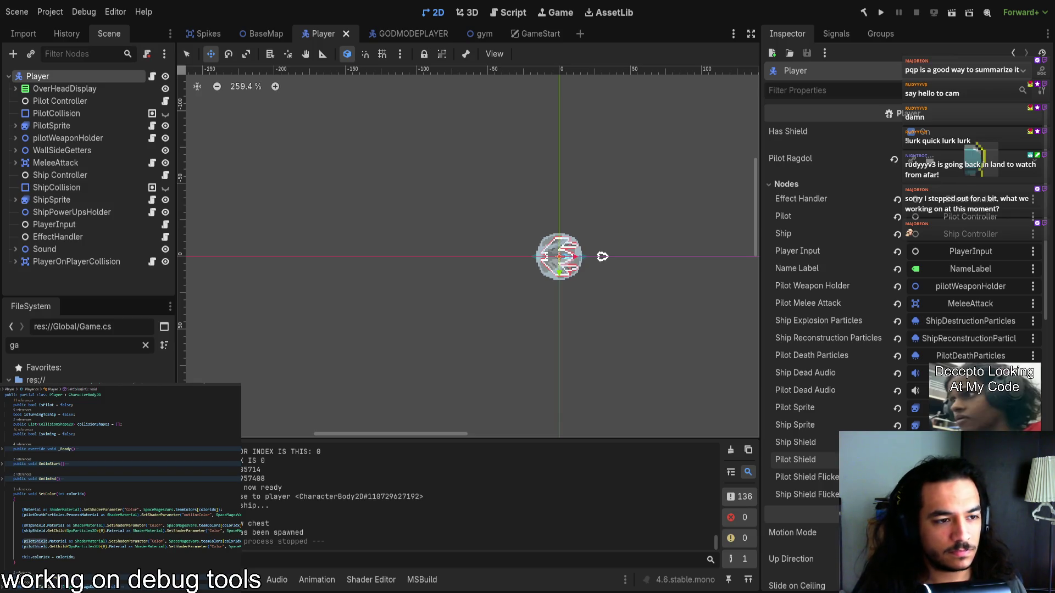
# Step: Highlight every use of pilotShield in SetColor, then clear the highlight and scroll on
pyautogui.click(35, 541)
pyautogui.click(95, 562)
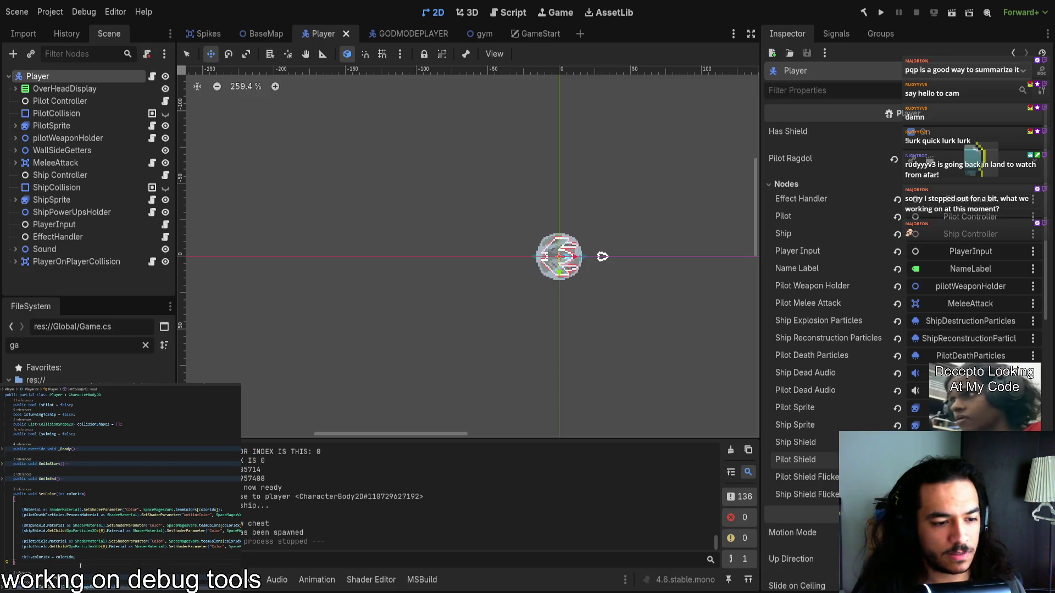
pyautogui.scroll(-3, 80, 566)
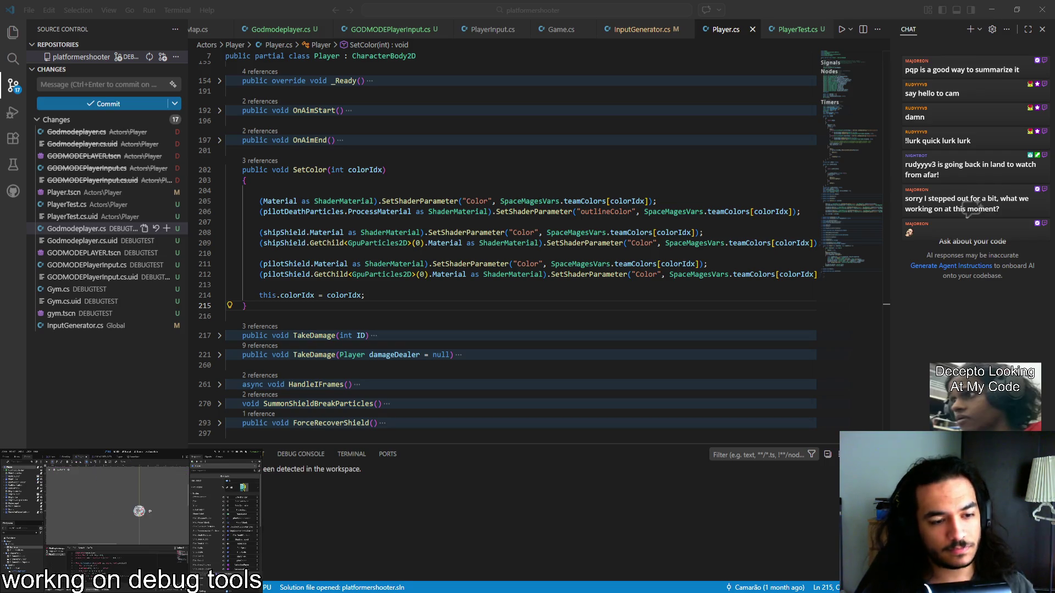
# Step: Discard the Player.tscn changes and the untracked PlayerTest.cs and PlayerTest.cs.uid files, keeping InputGenerator.cs
pyautogui.click(155, 192)
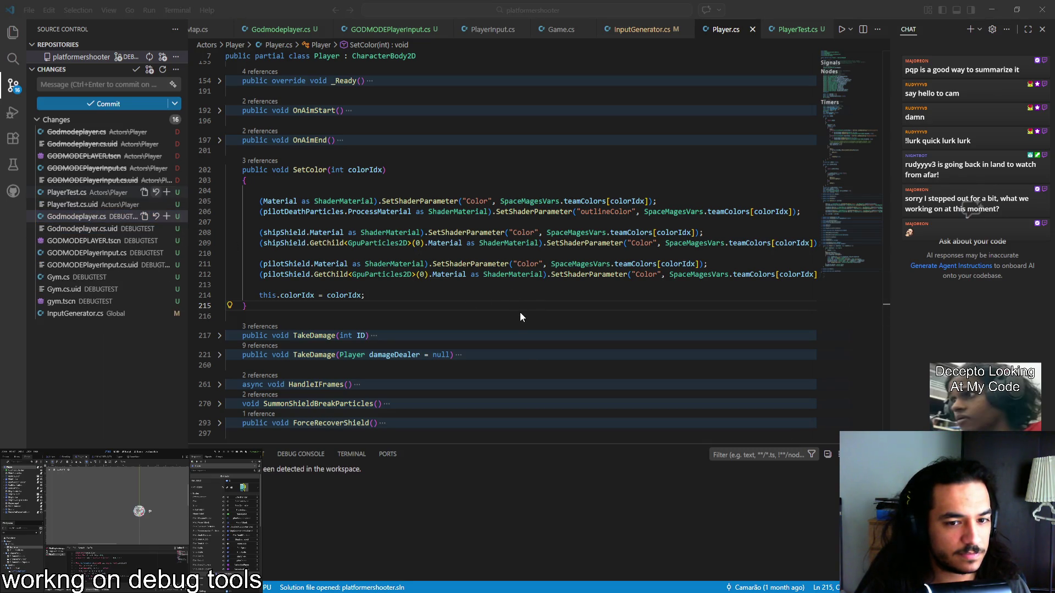
pyautogui.press('Return')
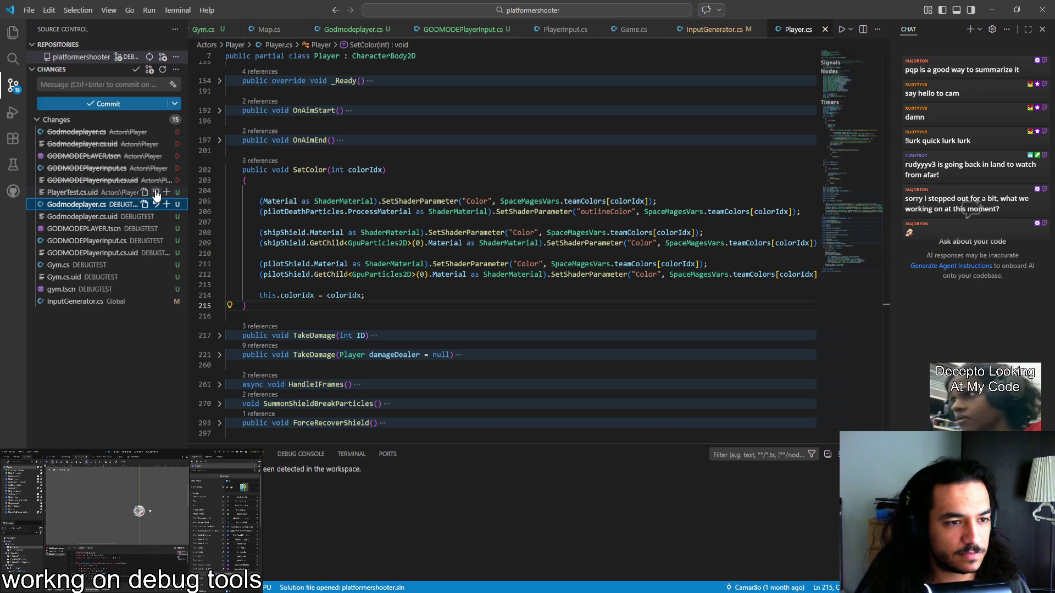
pyautogui.click(155, 193)
pyautogui.press('Return')
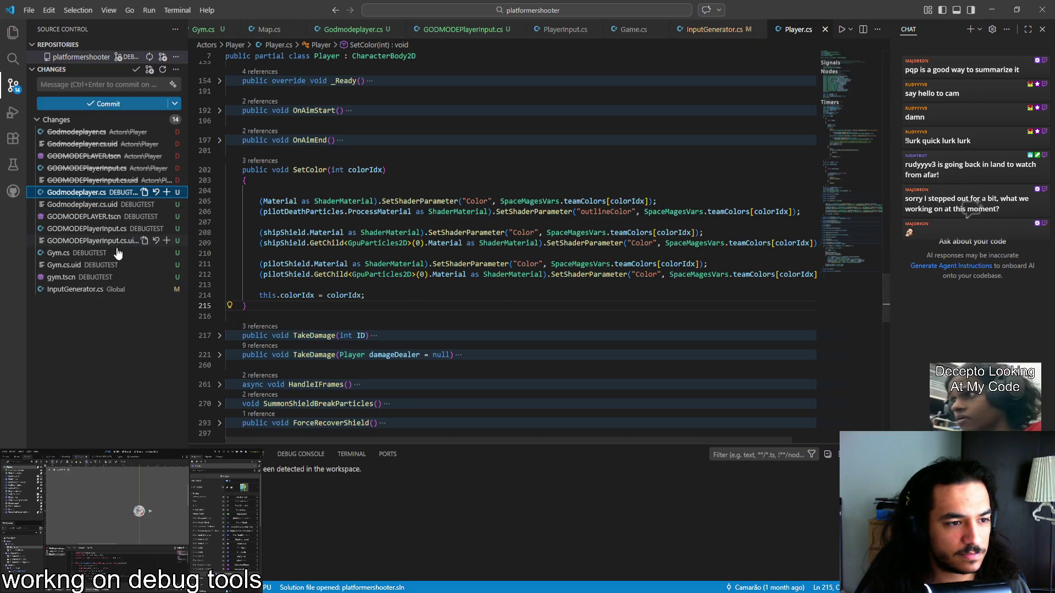
pyautogui.click(154, 289)
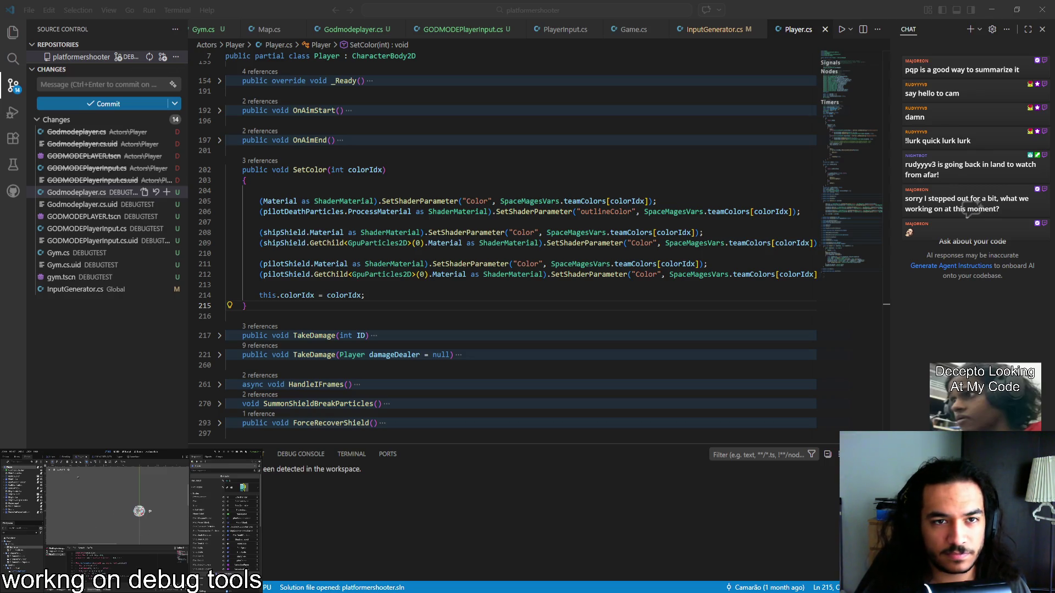
pyautogui.press('Escape')
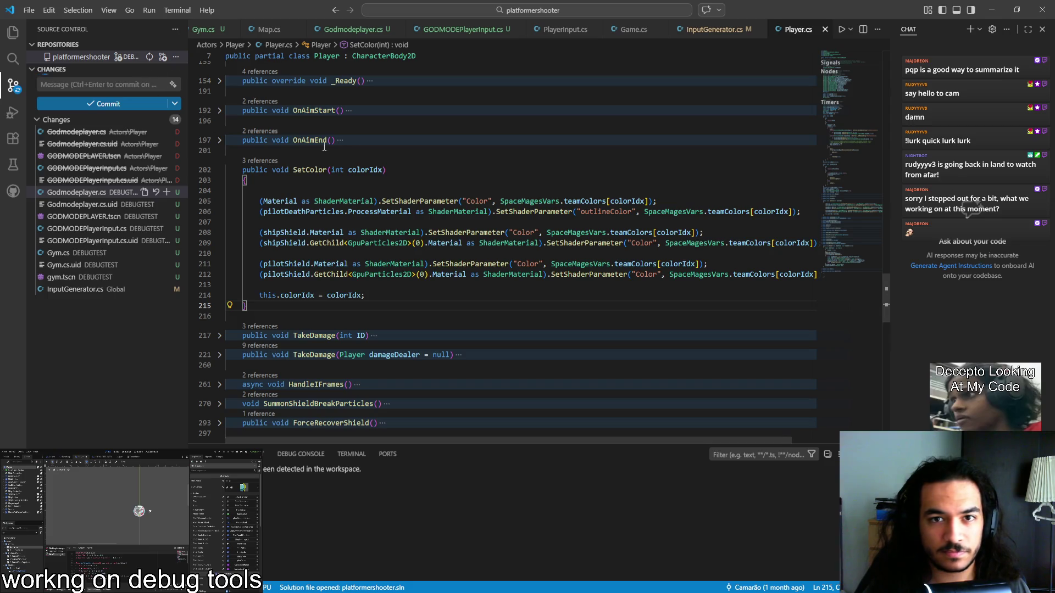
# Step: Close Player.cs and review the menu-input methods in InputGenerator.cs
pyautogui.click(825, 29)
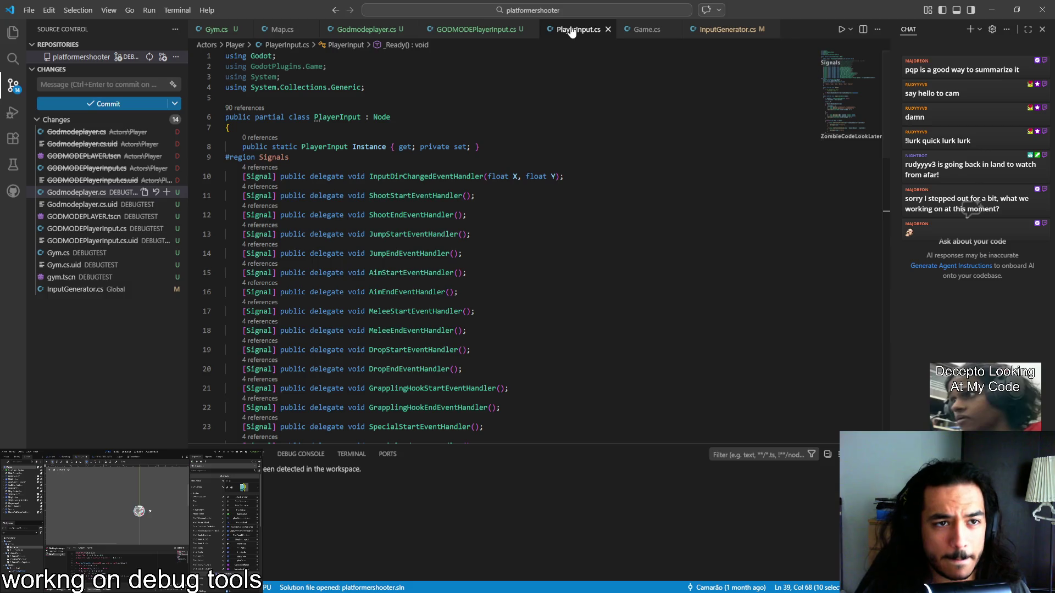
pyautogui.click(728, 30)
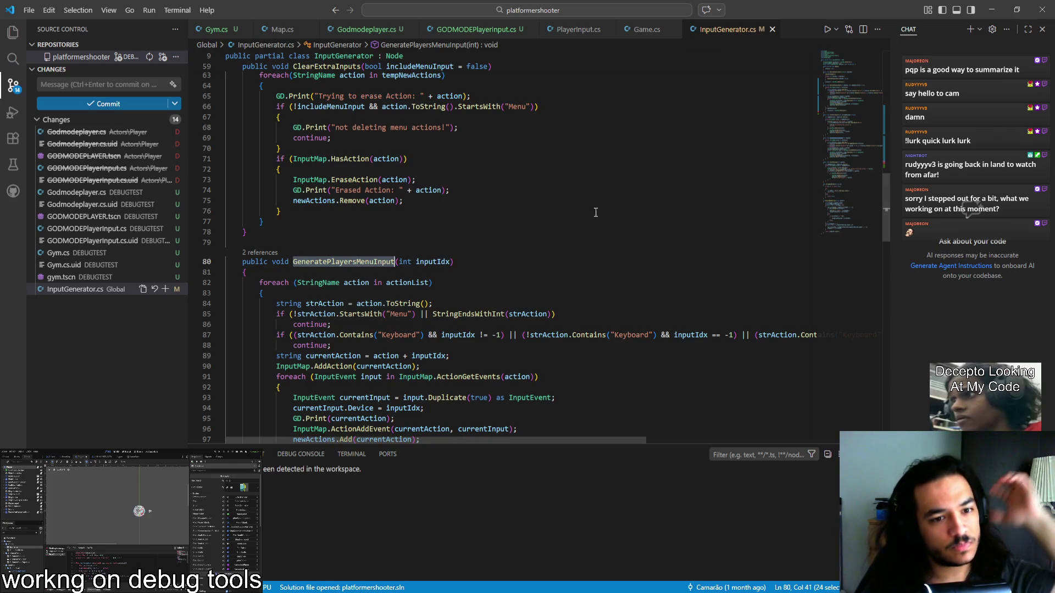
pyautogui.scroll(-5, 553, 269)
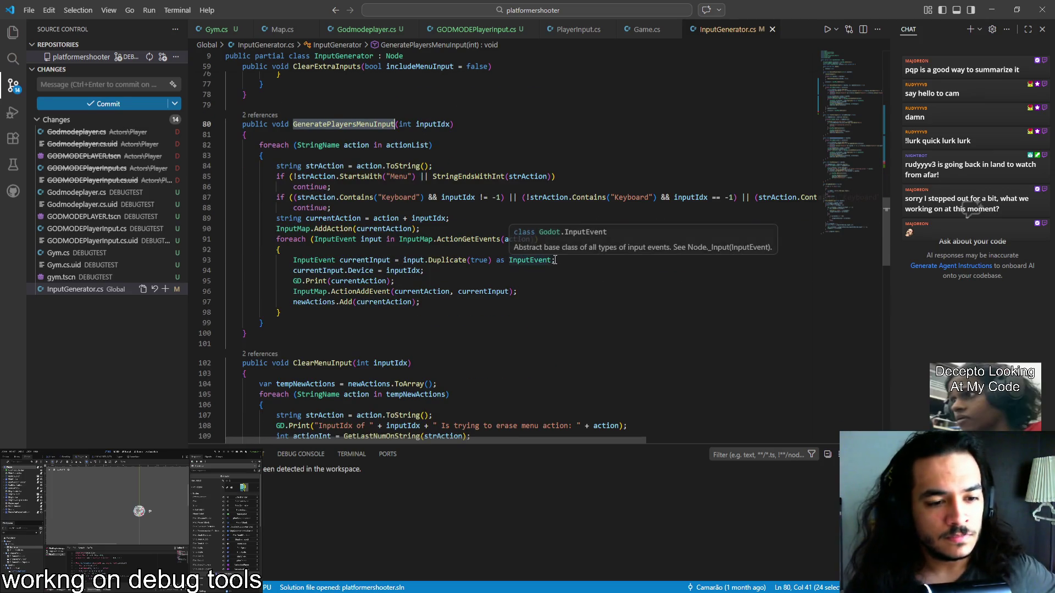
pyautogui.scroll(-6, 557, 286)
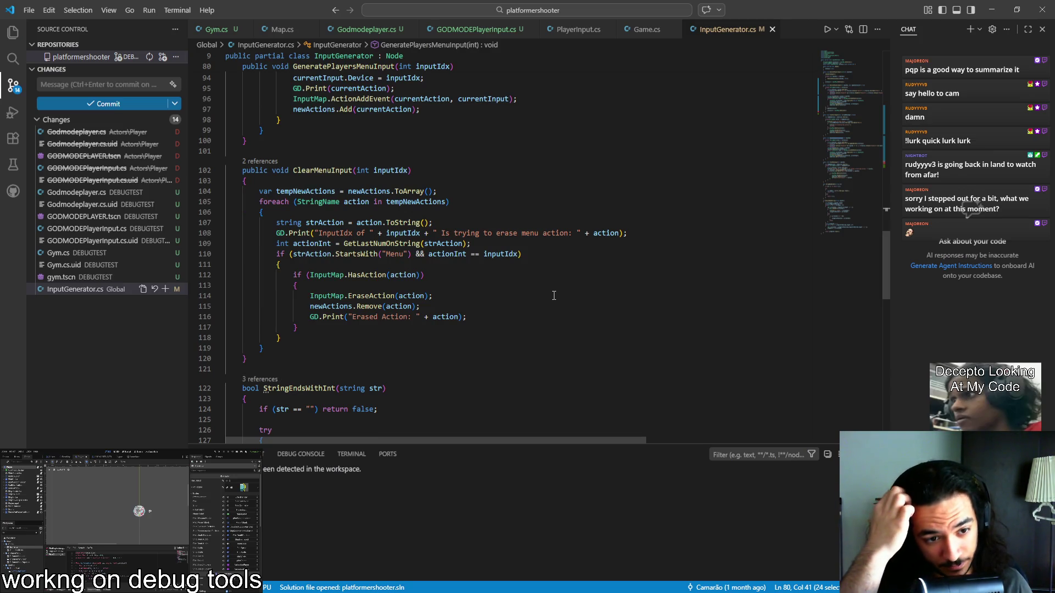
pyautogui.scroll(8, 566, 295)
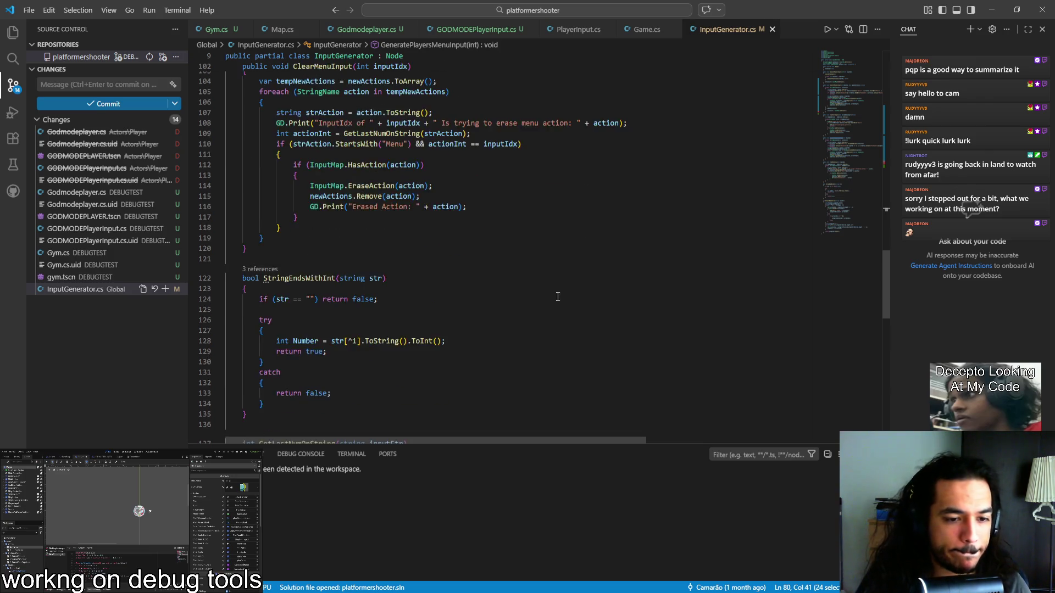
# Step: Show GODMODEPlayerInput.cs at its _Input method while the game runs, then refocus the editor
pyautogui.click(479, 34)
pyautogui.scroll(-3, 495, 248)
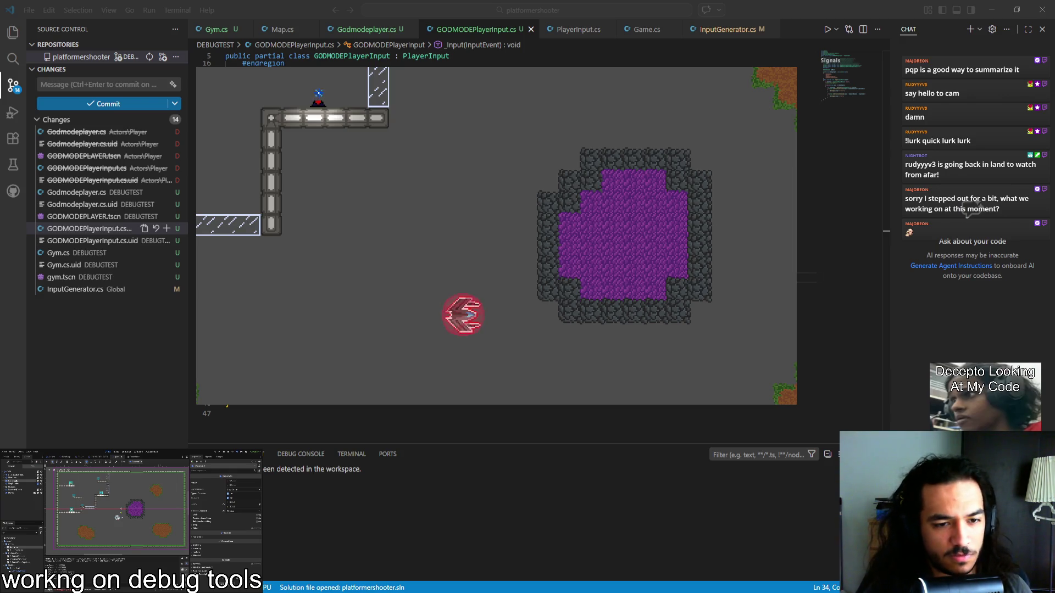
pyautogui.click(887, 233)
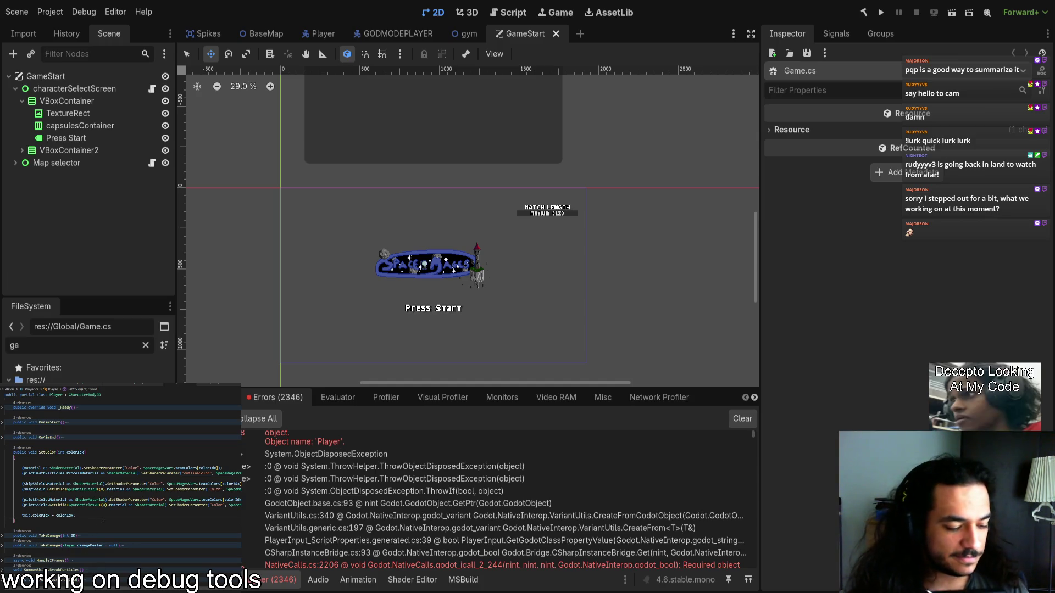
pyautogui.scroll(3, 92, 517)
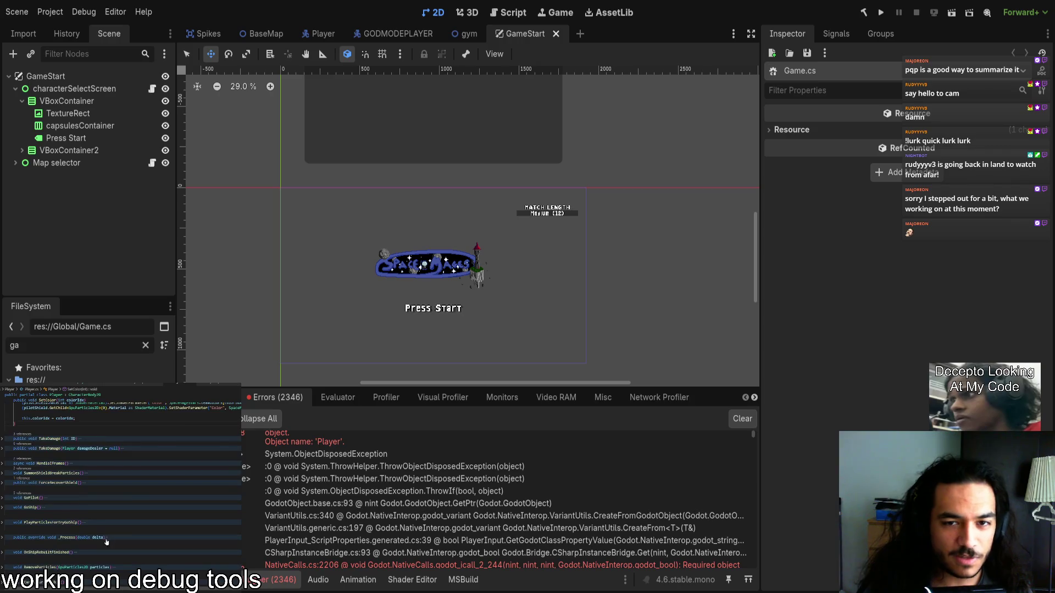
pyautogui.scroll(5, 2, 469)
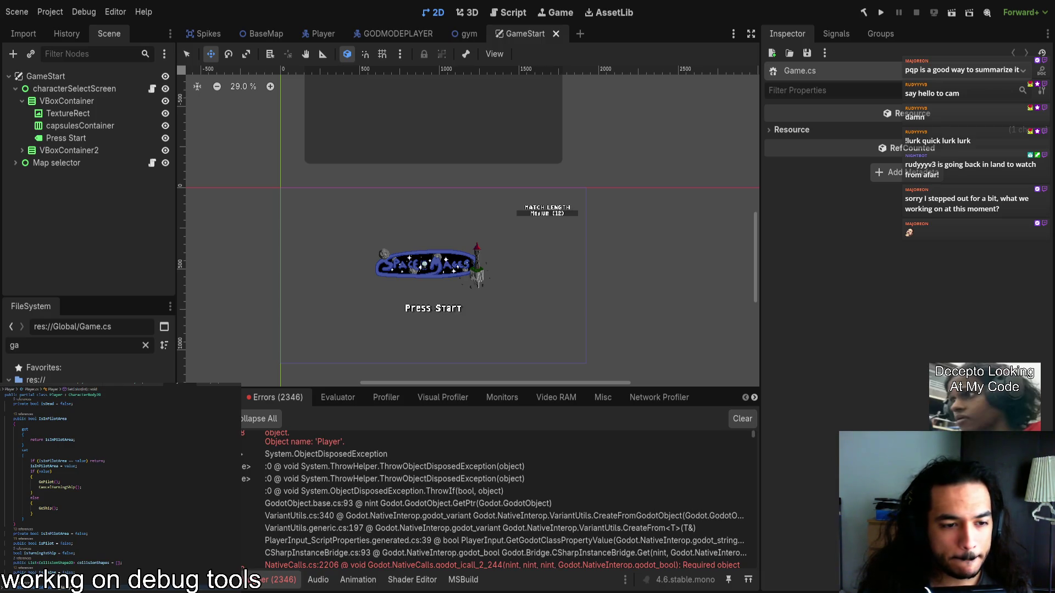
pyautogui.scroll(-2, 380, 463)
pyautogui.scroll(3, 399, 541)
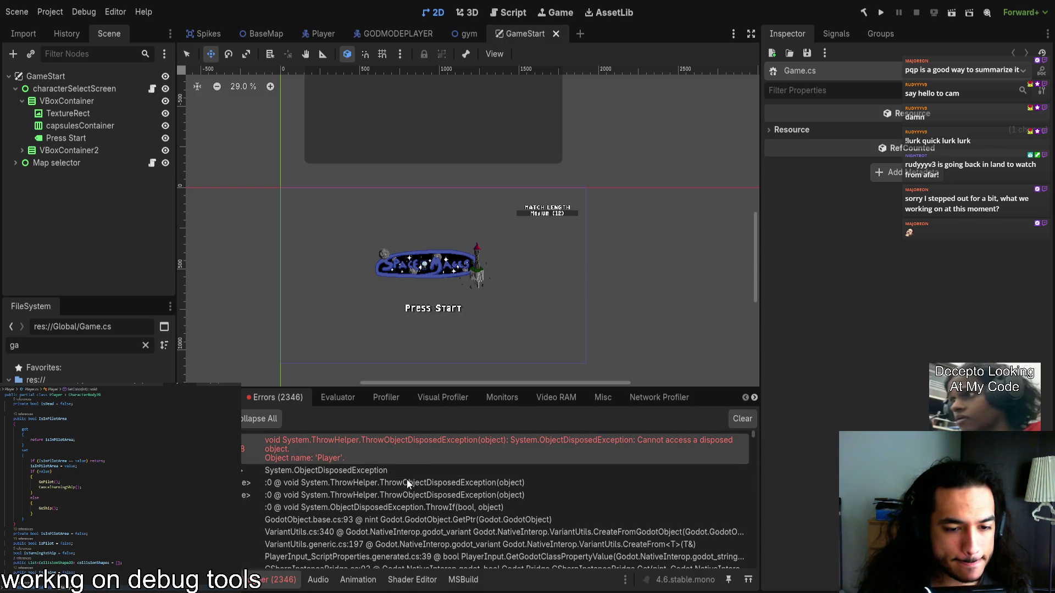
pyautogui.scroll(-3, 344, 489)
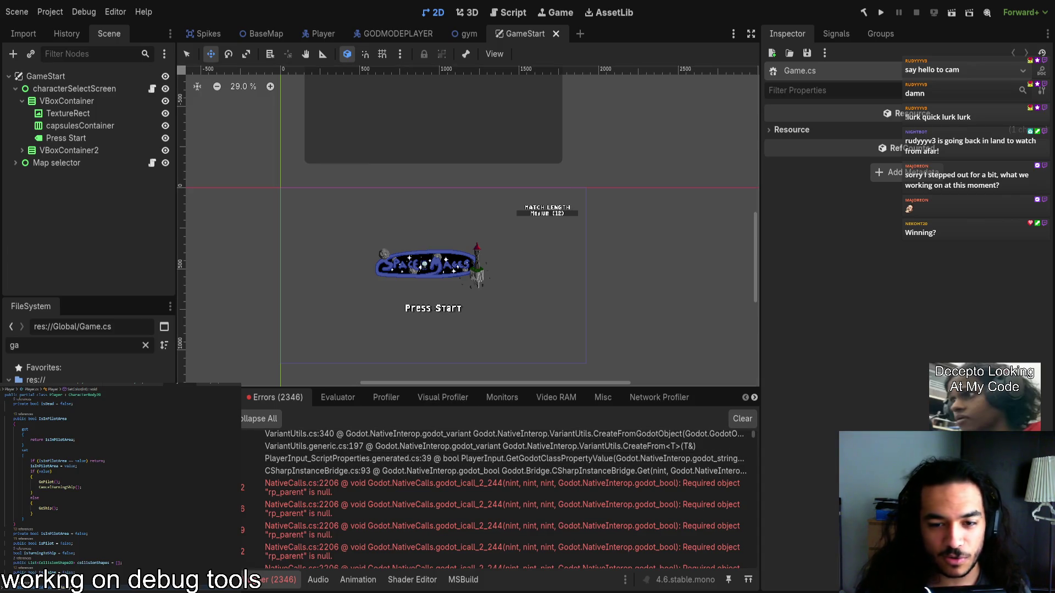
pyautogui.scroll(3, 375, 497)
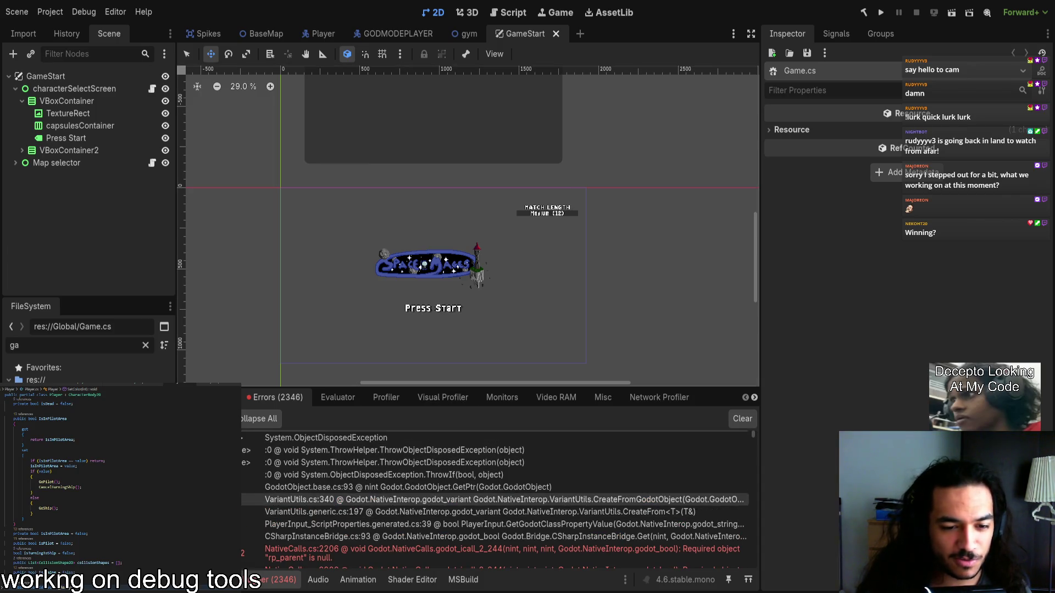
pyautogui.scroll(2, 457, 514)
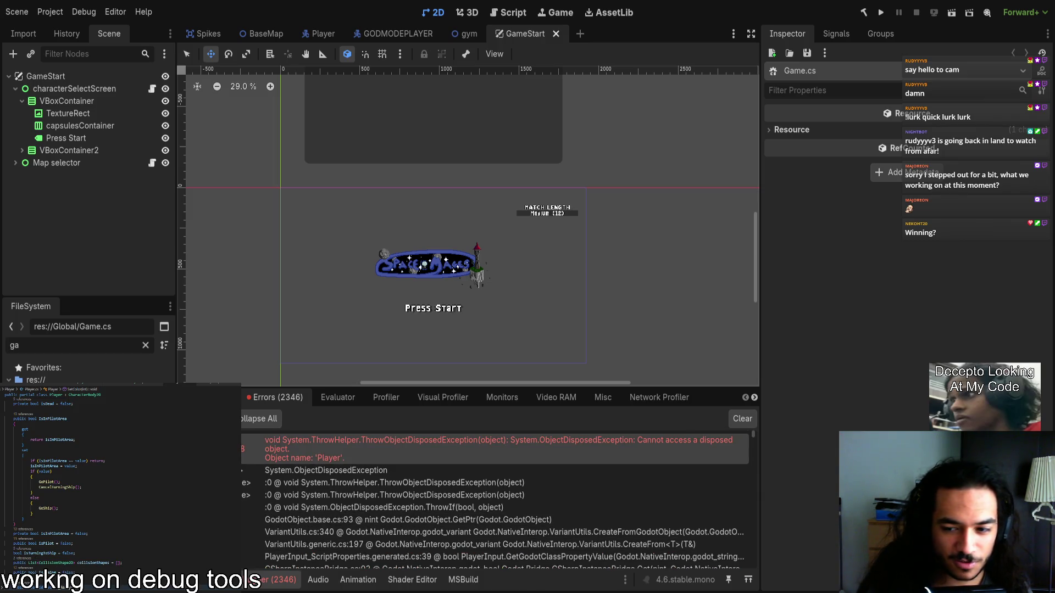
pyautogui.scroll(-3, 141, 542)
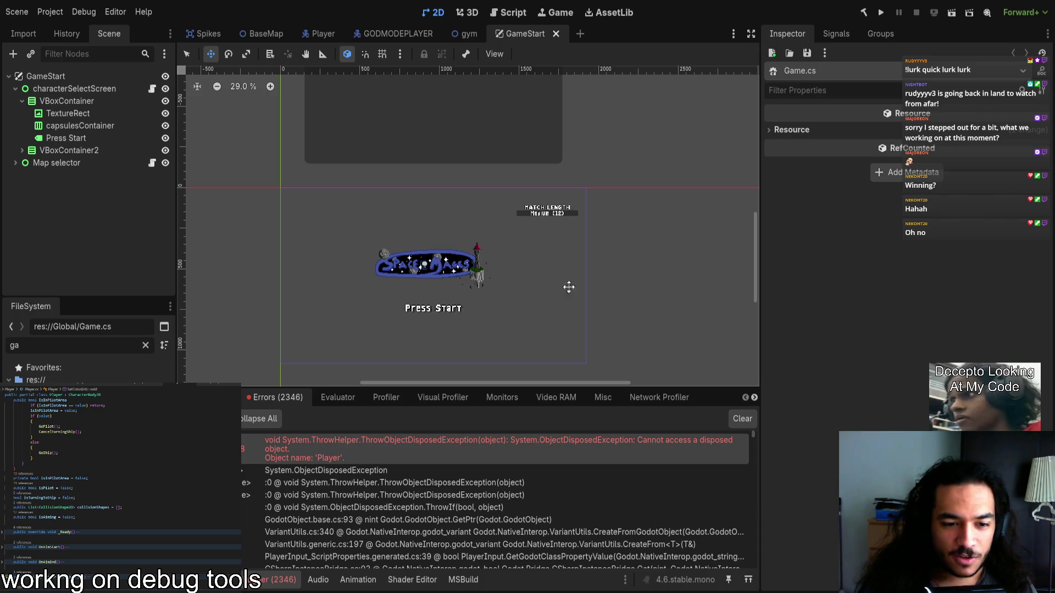
pyautogui.scroll(-2, 353, 466)
pyautogui.scroll(-5, 363, 463)
pyautogui.scroll(7, 343, 486)
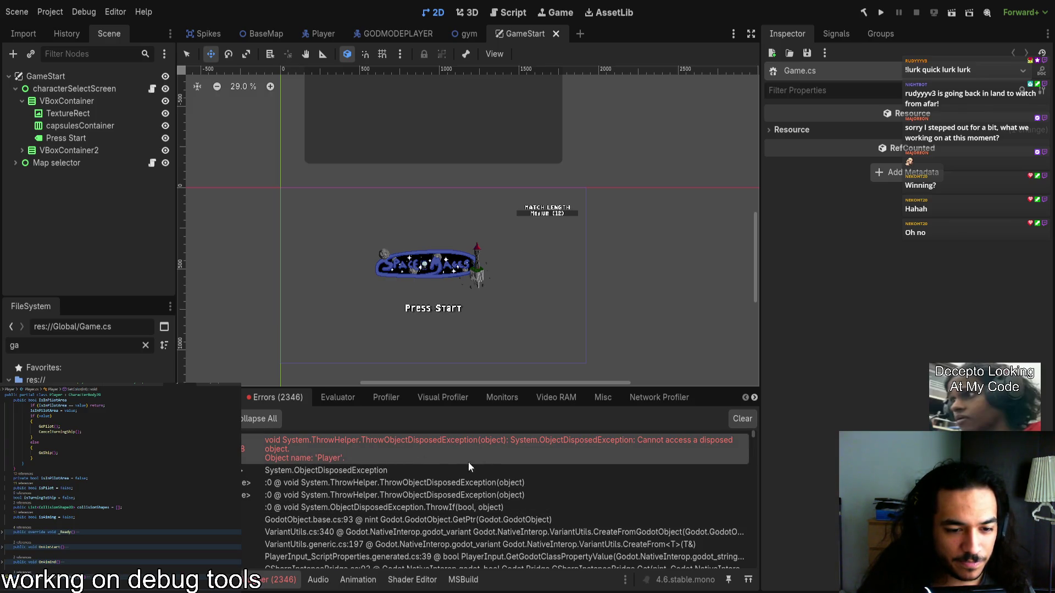
pyautogui.scroll(-2, 391, 539)
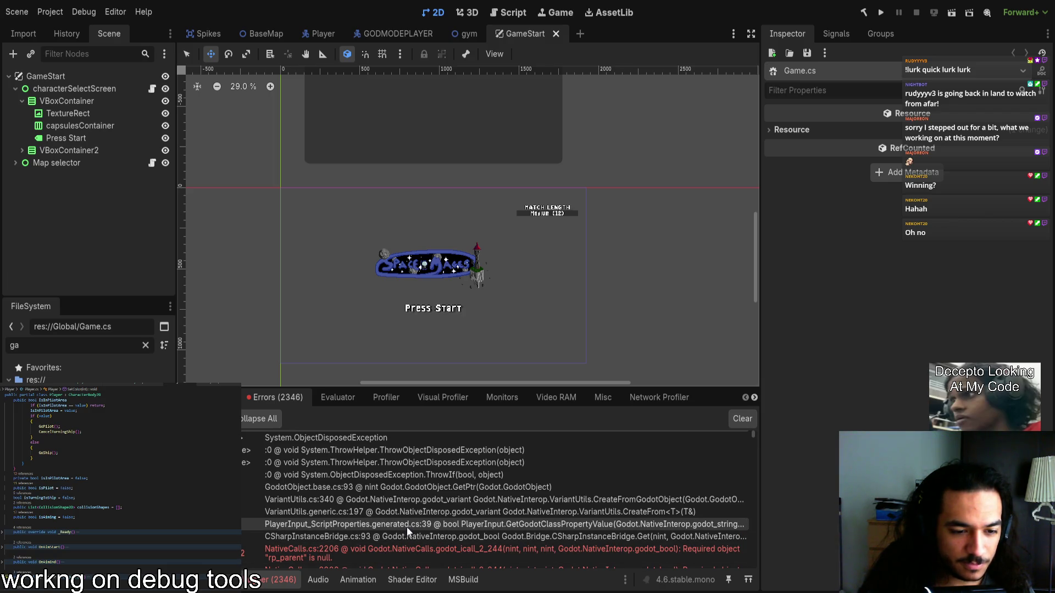
pyautogui.scroll(2, 406, 527)
pyautogui.scroll(-1, 407, 527)
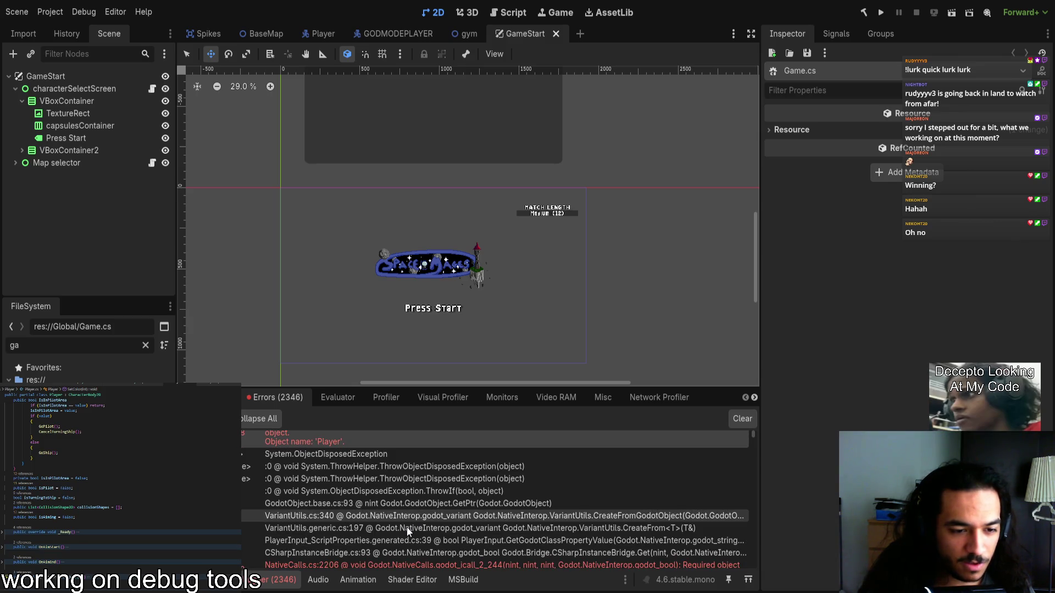
pyautogui.scroll(1, 334, 540)
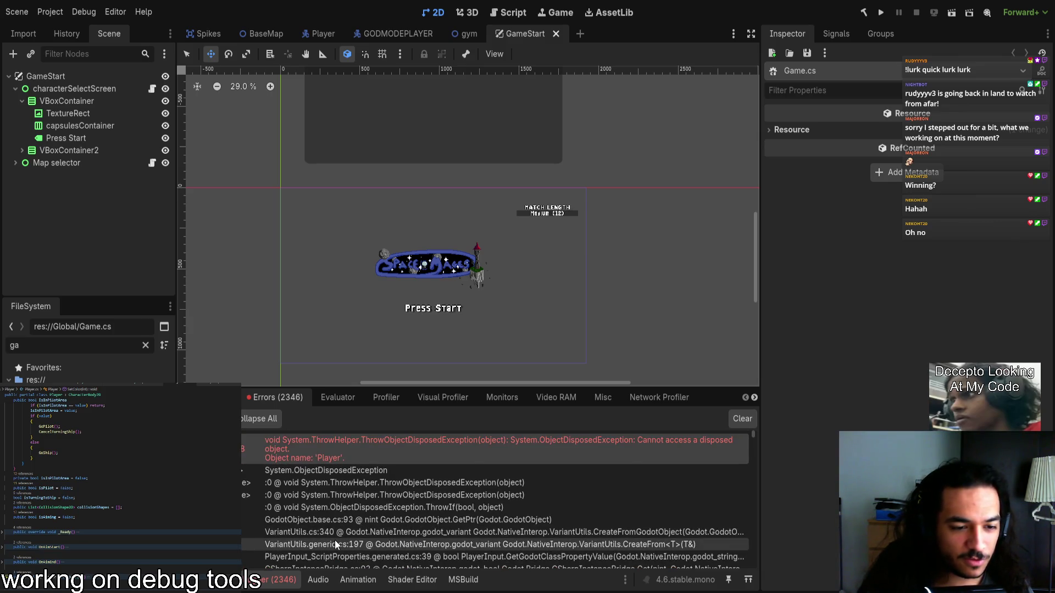
pyautogui.scroll(-1, 335, 541)
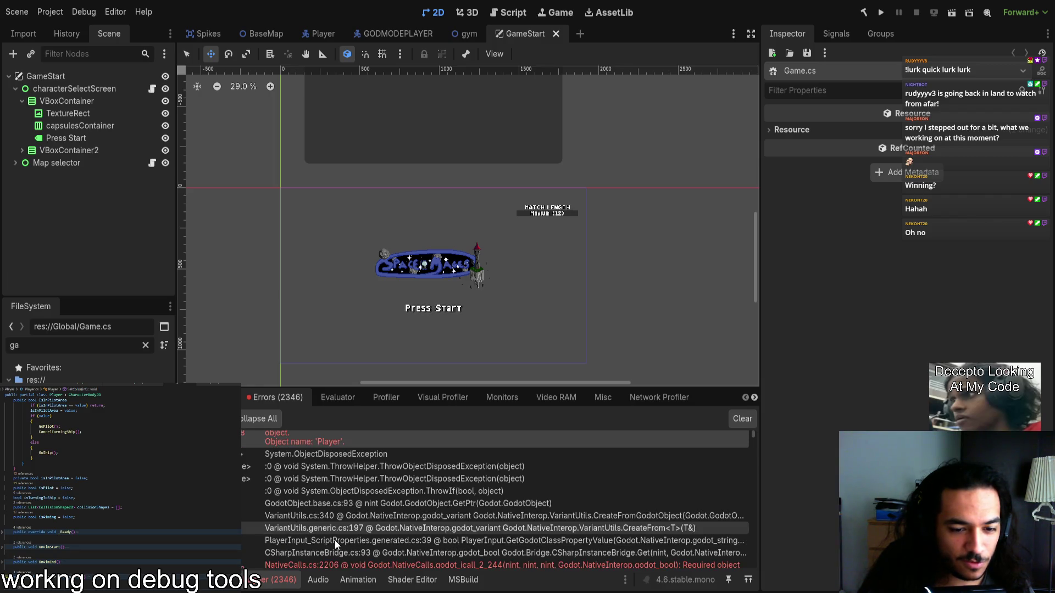
pyautogui.scroll(1, 331, 545)
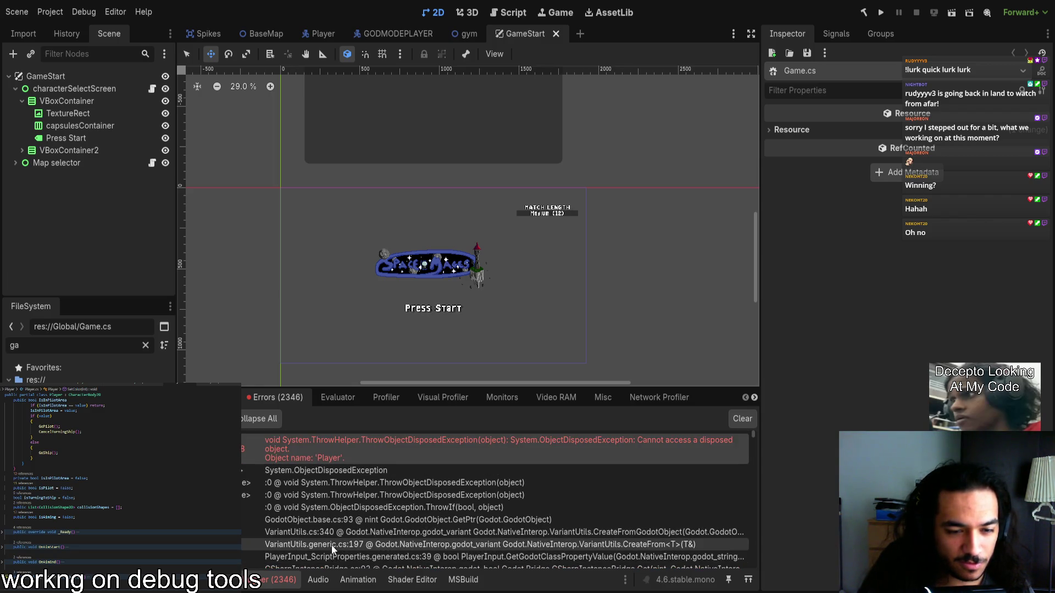
pyautogui.scroll(-3, 332, 545)
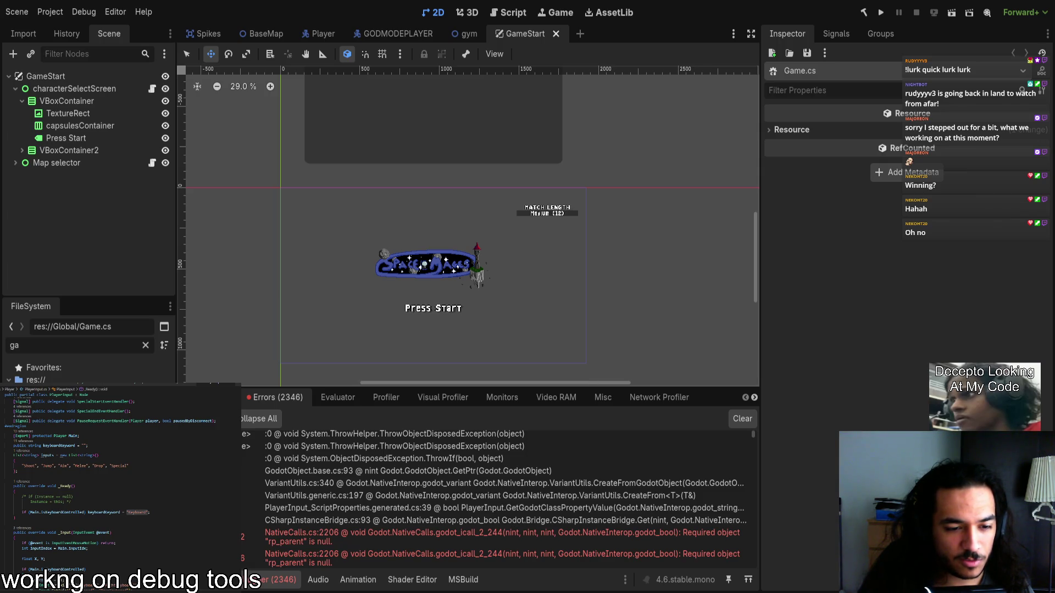
# Step: Locate the keyboard-controlled check in PlayerInput's _Ready and insert a blank line above it
pyautogui.scroll(2, 404, 523)
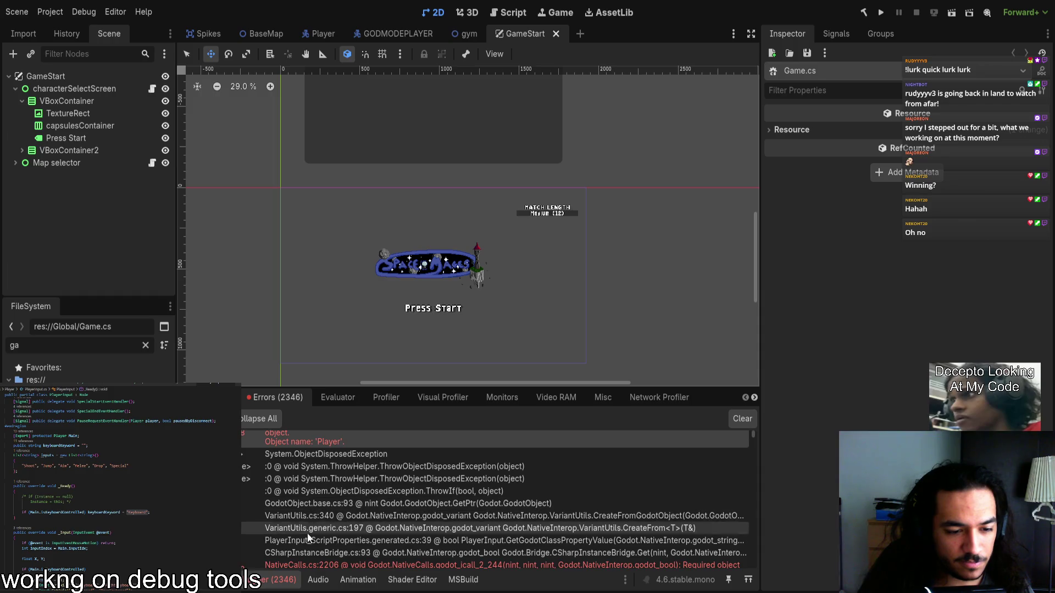
pyautogui.scroll(-1, 301, 555)
pyautogui.scroll(1, 301, 550)
pyautogui.scroll(-1, 301, 548)
pyautogui.scroll(1, 301, 548)
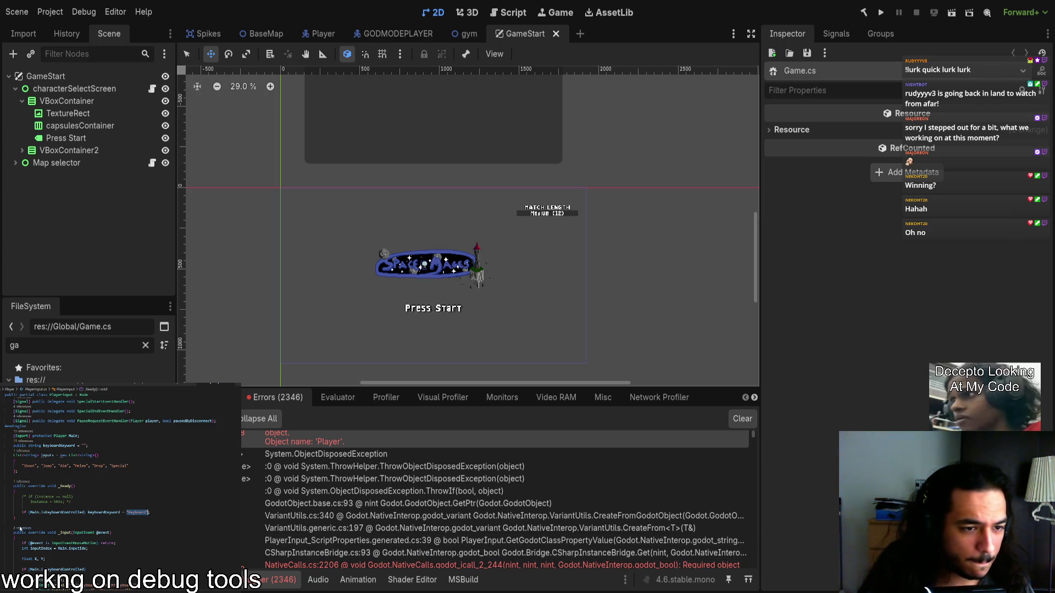
pyautogui.moveTo(20, 512); pyautogui.dragTo(157, 511)
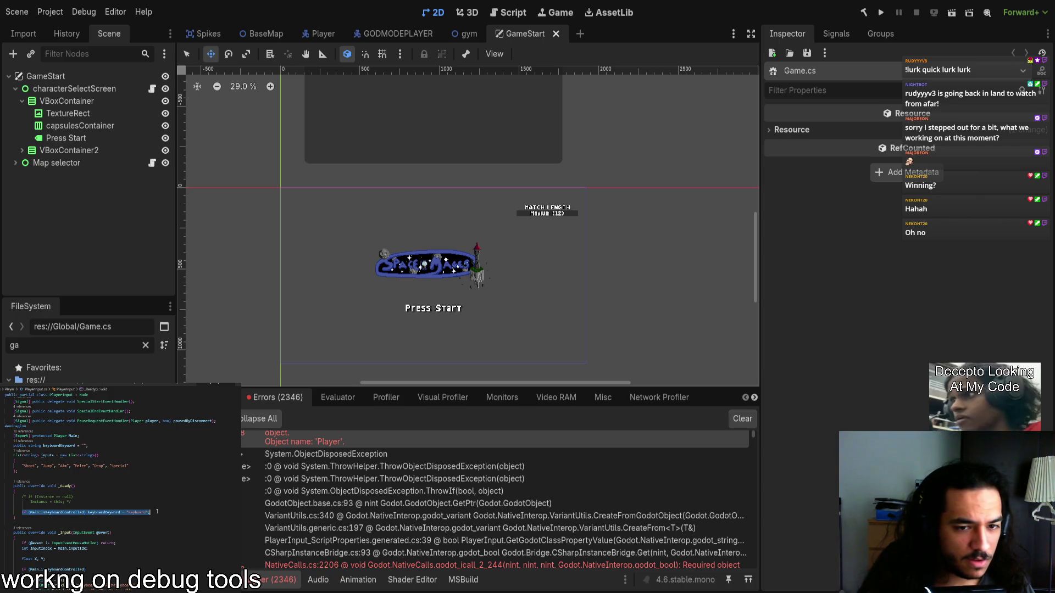
pyautogui.click(35, 512)
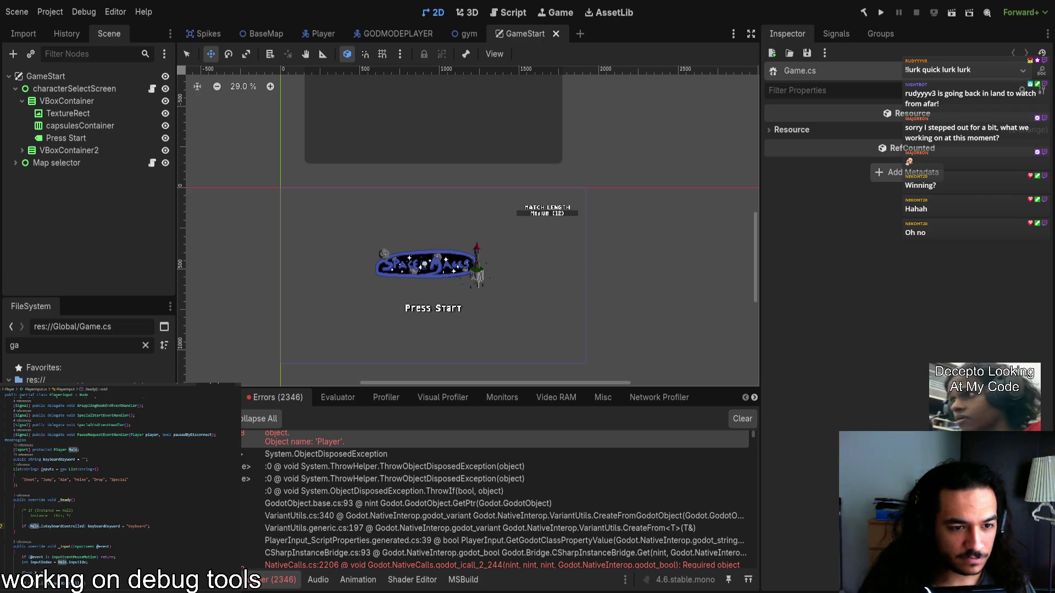
pyautogui.click(85, 533)
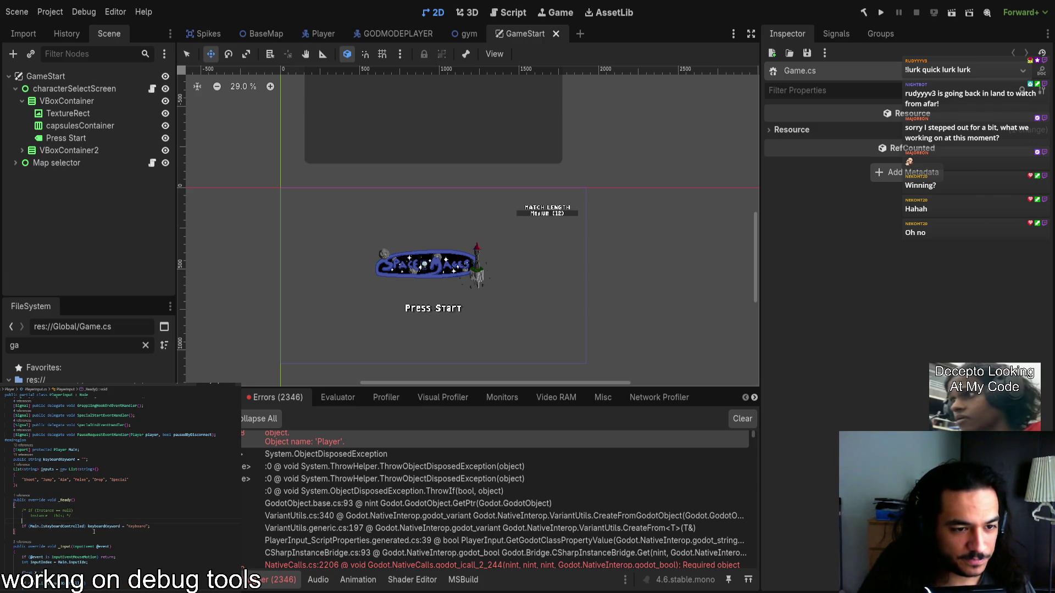
pyautogui.press('Return')
# Step: Type the condition 'if (Main.IsInstance' above the keyboard check, correcting autocomplete slips
pyautogui.write('if Main.')
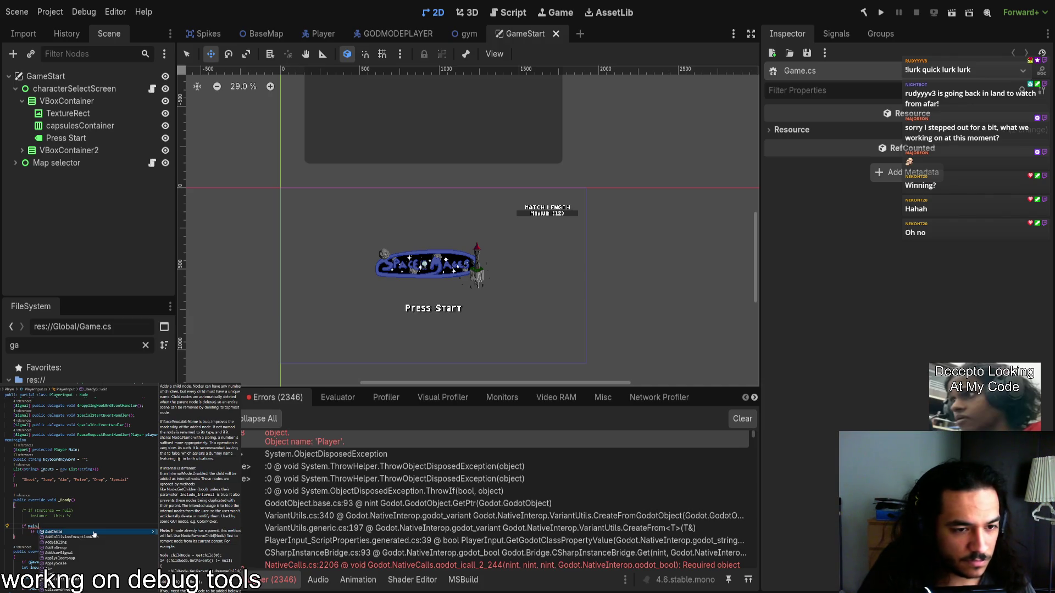
pyautogui.write('is')
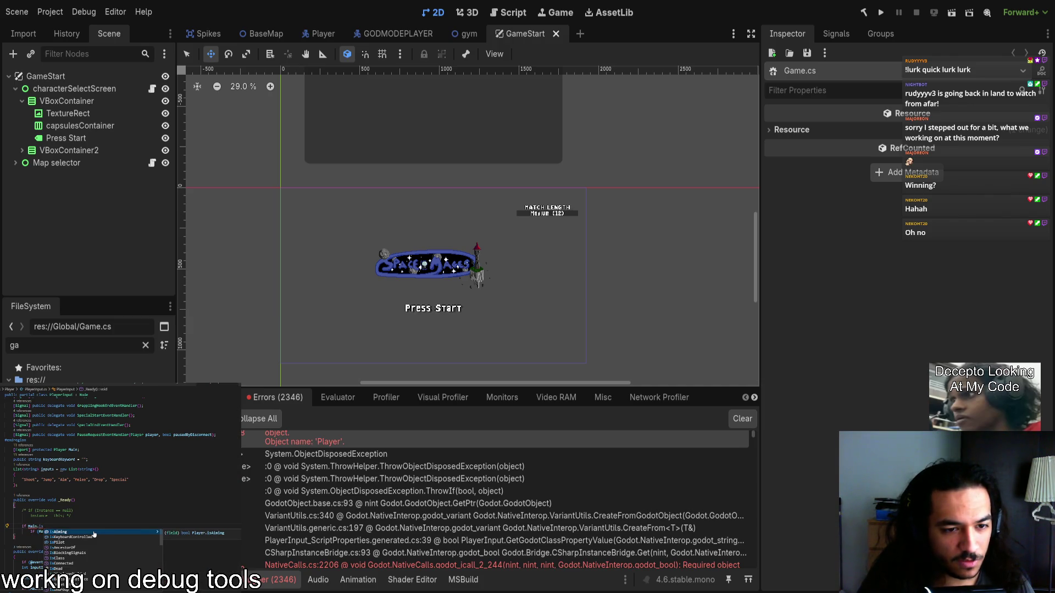
pyautogui.press('Escape')
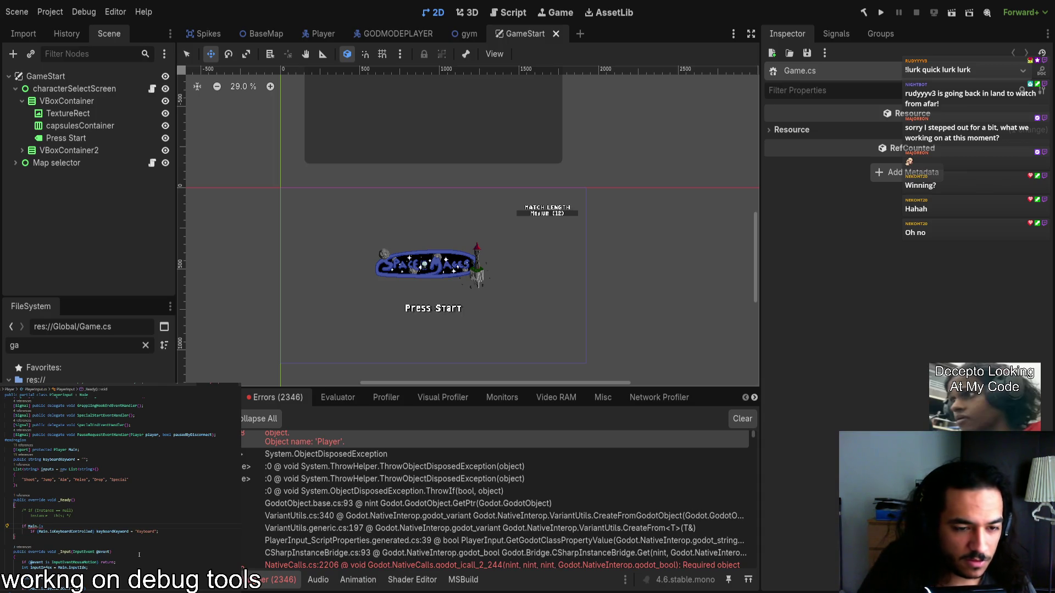
pyautogui.write('in.IsInstanc')
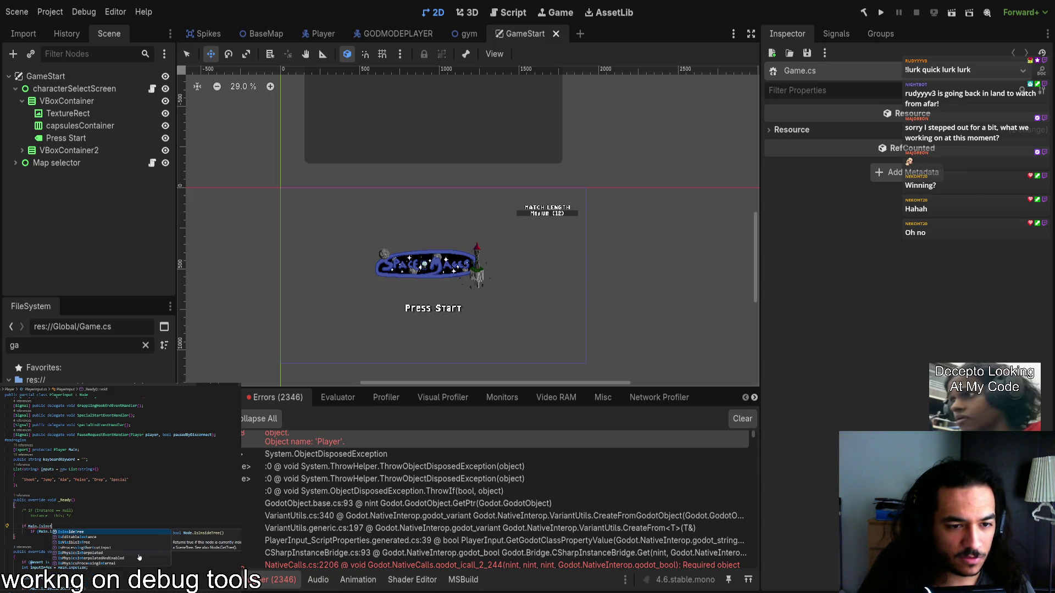
pyautogui.press('BackSpace')
pyautogui.press('BackSpace')
pyautogui.press('BackSpace')
pyautogui.write('valid')
pyautogui.press('BackSpace')
pyautogui.press('BackSpace')
pyautogui.press('BackSpace')
pyautogui.write('is')
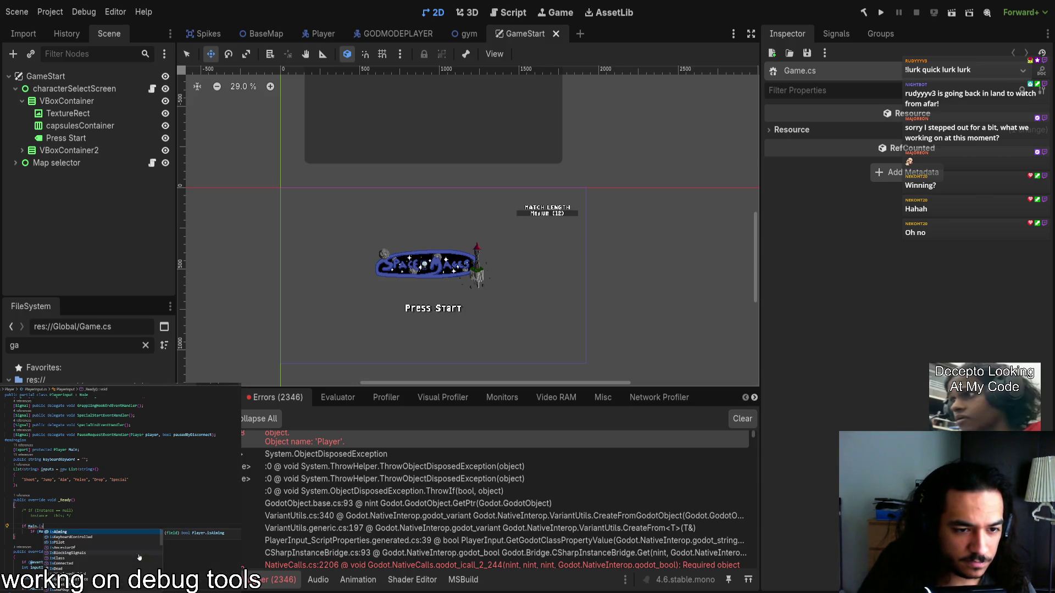
pyautogui.write('o')
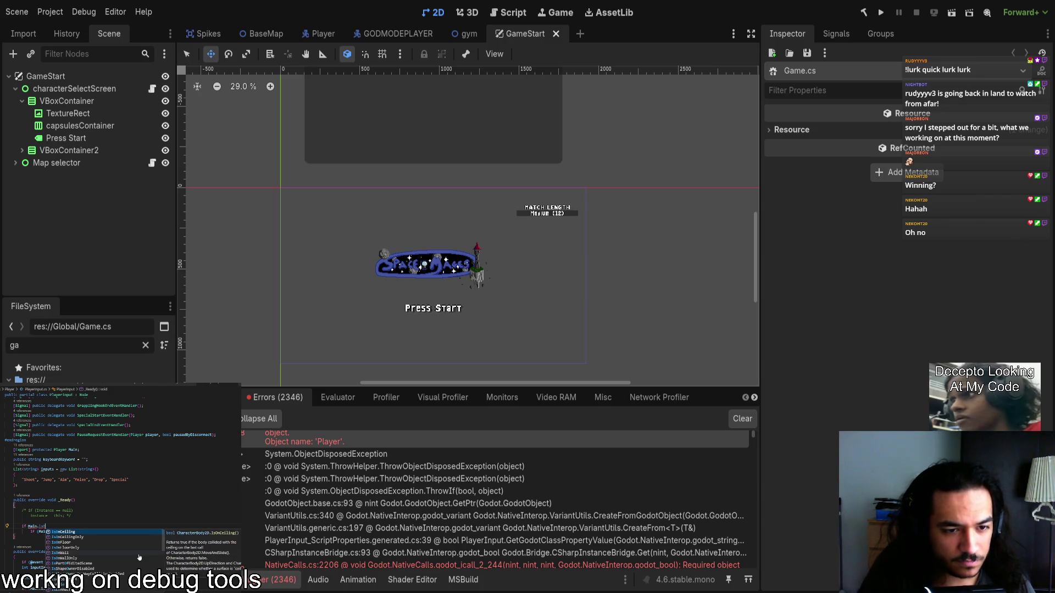
pyautogui.press('BackSpace')
pyautogui.write('Instance')
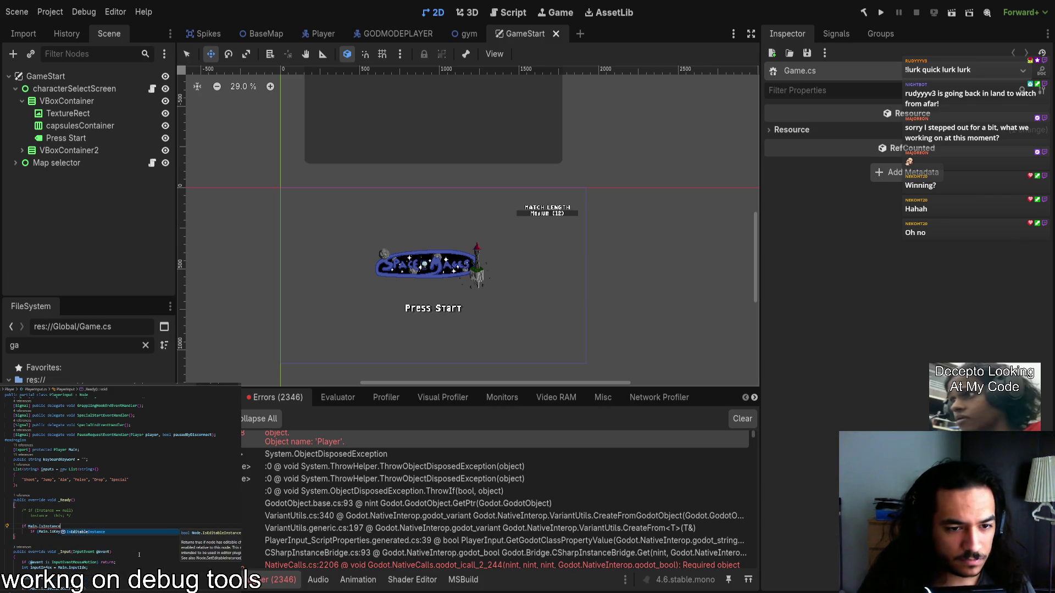
pyautogui.write('boardControlled) keyboardKeyword = "Keyboard";')
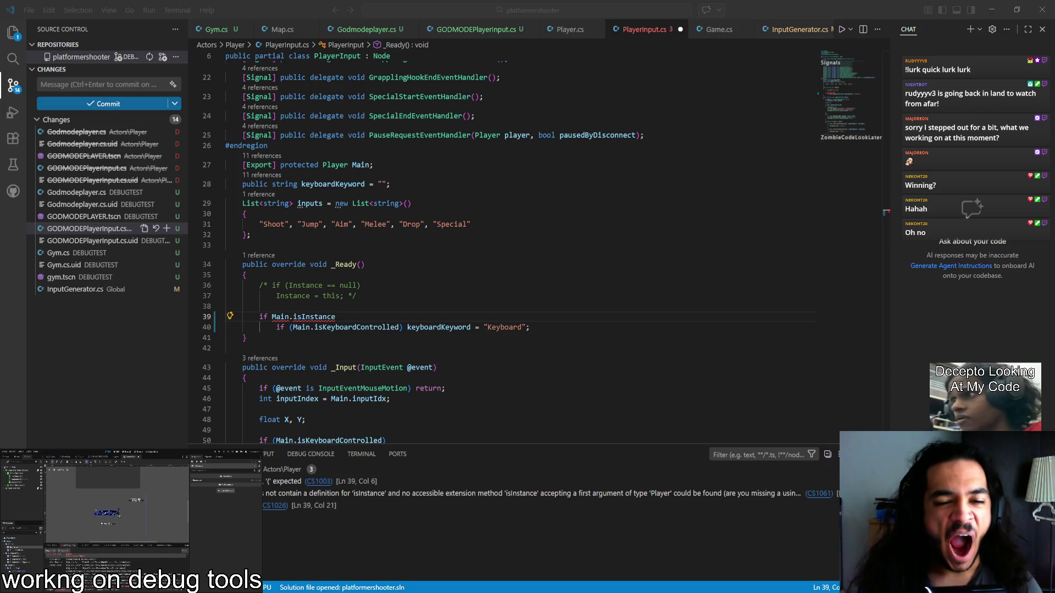
# Step: Delete the broken 'if Main.isInstance' condition line in PlayerInput.cs
pyautogui.hotkey('alt', 'Tab')
pyautogui.moveTo(318, 327)
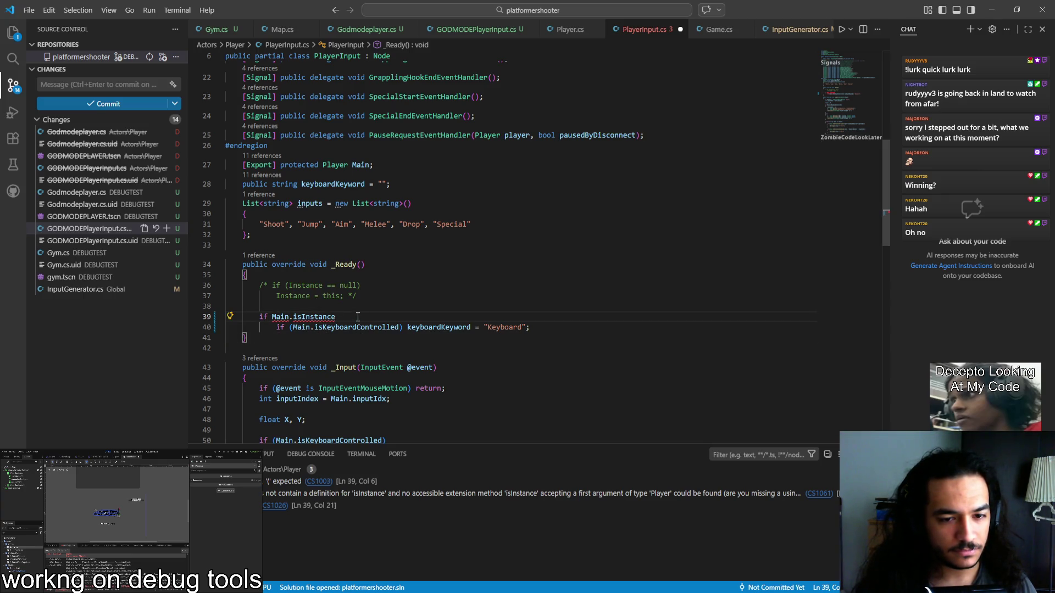
pyautogui.press('Home')
pyautogui.hotkey('shift', 'End')
pyautogui.press('BackSpace')
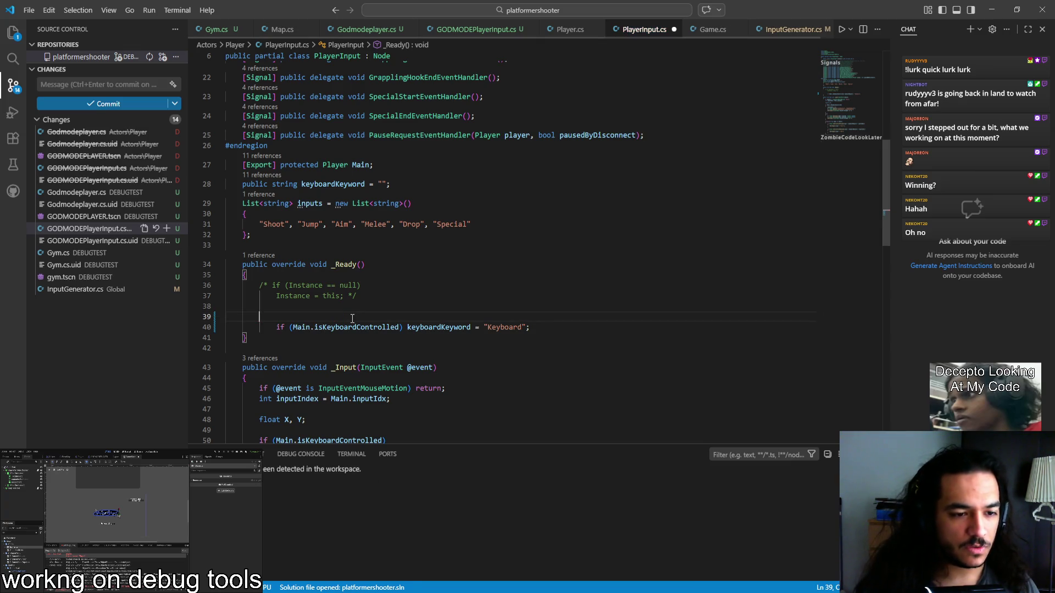
# Step: Unindent the keyboard-controlled check, comment it out with //, and save PlayerInput.cs
pyautogui.press('Down')
pyautogui.hotkey('shift', 'Tab')
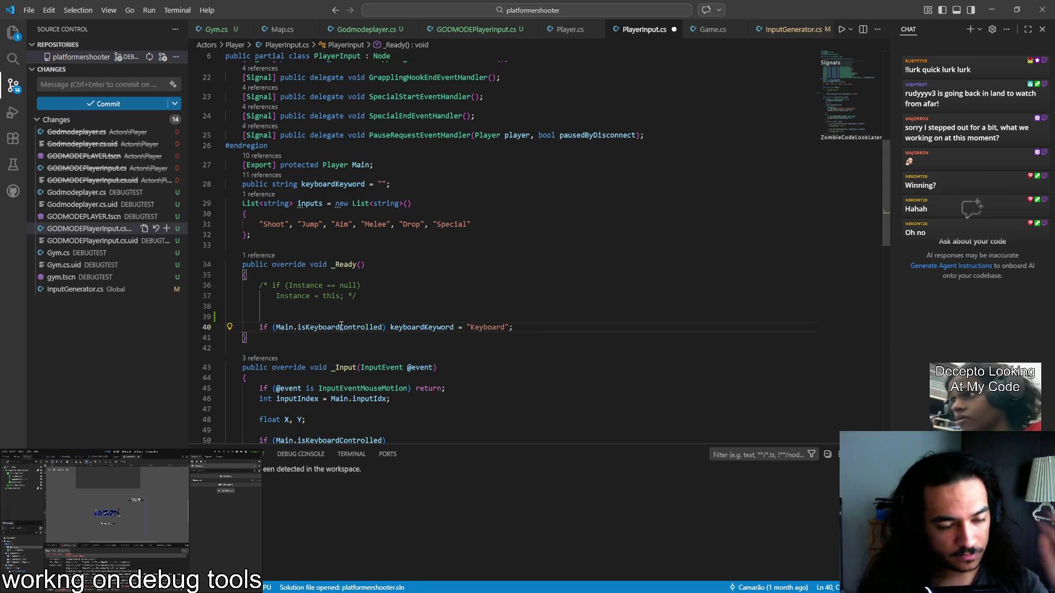
pyautogui.write('//')
pyautogui.hotkey('ctrl', 's')
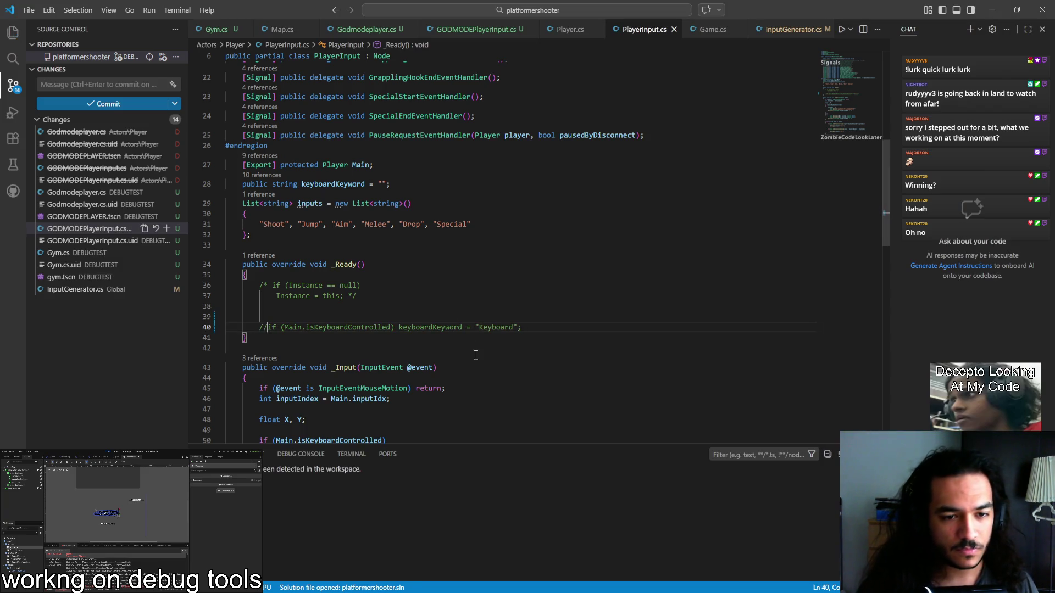
pyautogui.doubleClick(503, 328)
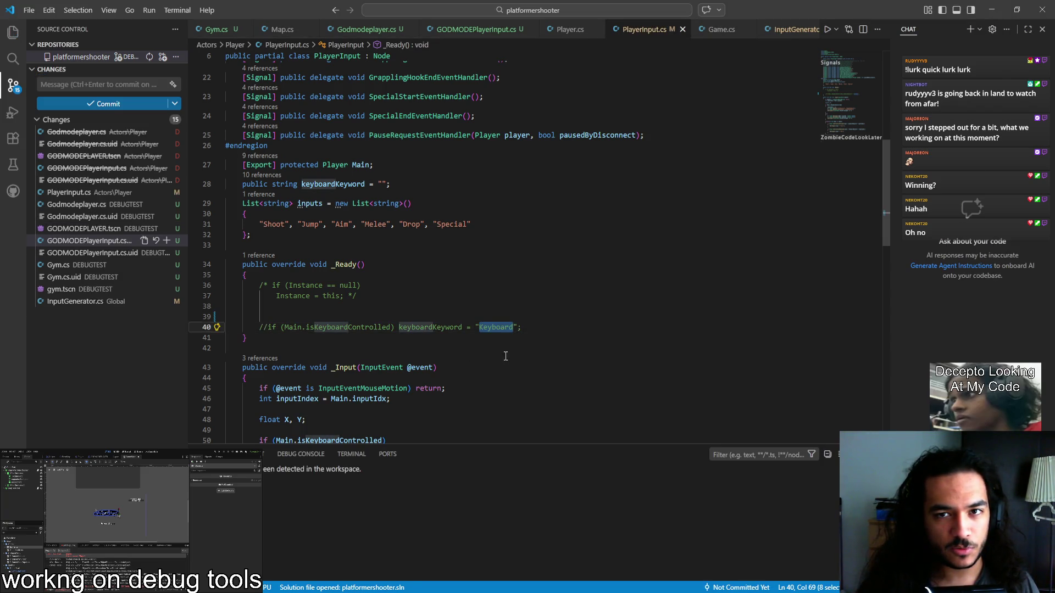
pyautogui.hotkey('alt', 'Tab')
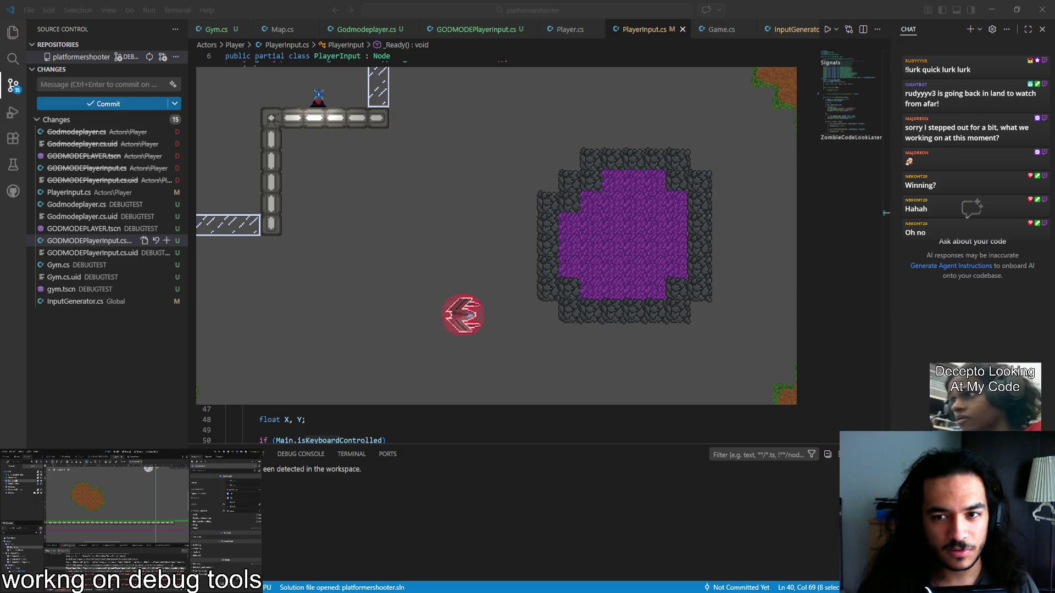
# Step: Clear the Keyboard word selection, check the player in the running game, then close it
pyautogui.hotkey('alt', 'Tab')
pyautogui.press('Escape')
pyautogui.hotkey('alt', 'Tab')
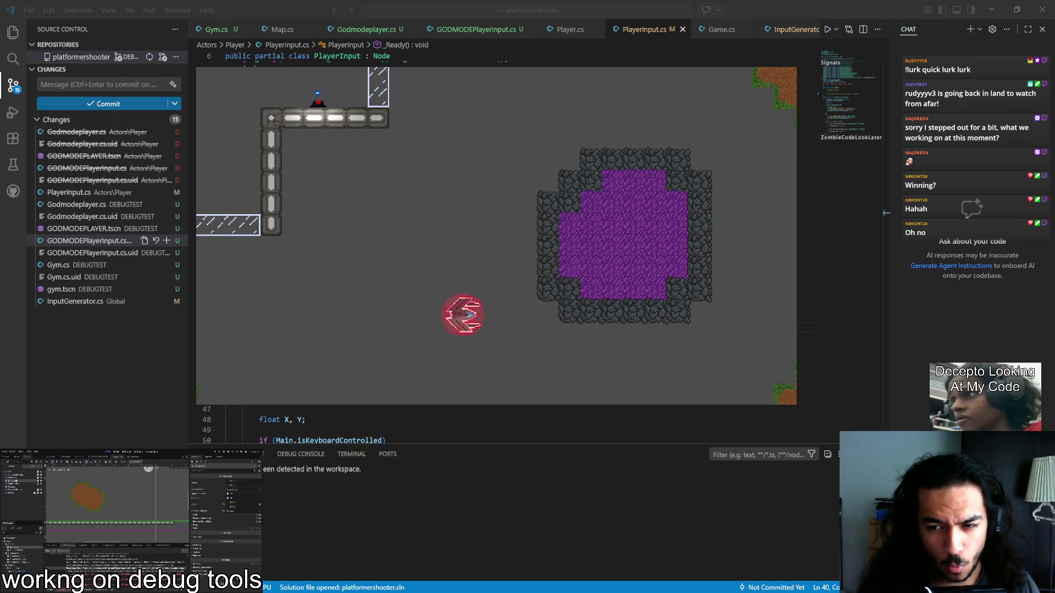
pyautogui.hotkey('alt', 'F4')
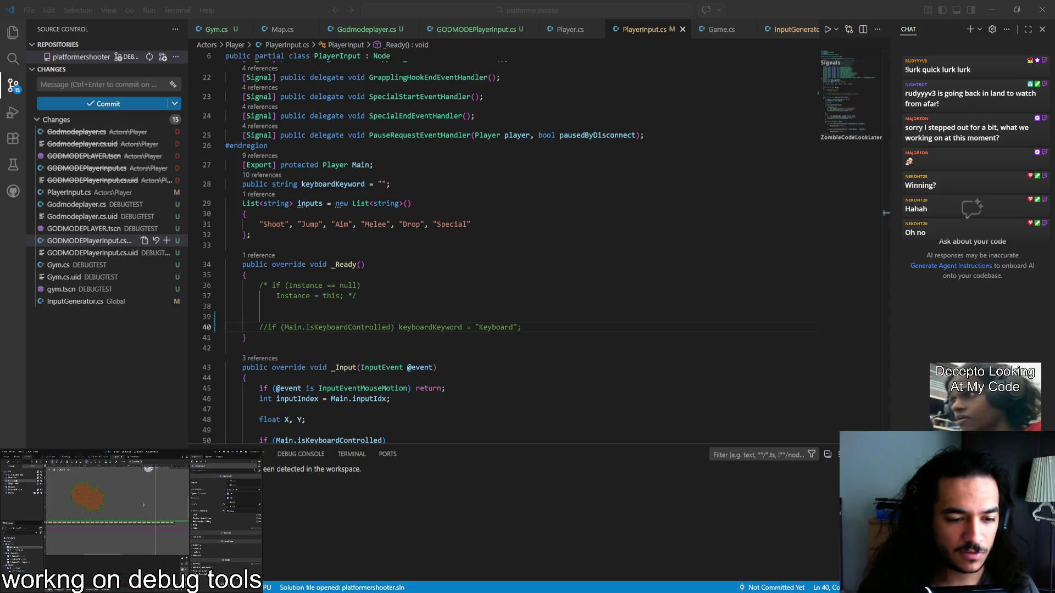
# Step: Relaunch the game, uncomment the keyboard-controlled check and remove the empty line above it
pyautogui.press('F5')
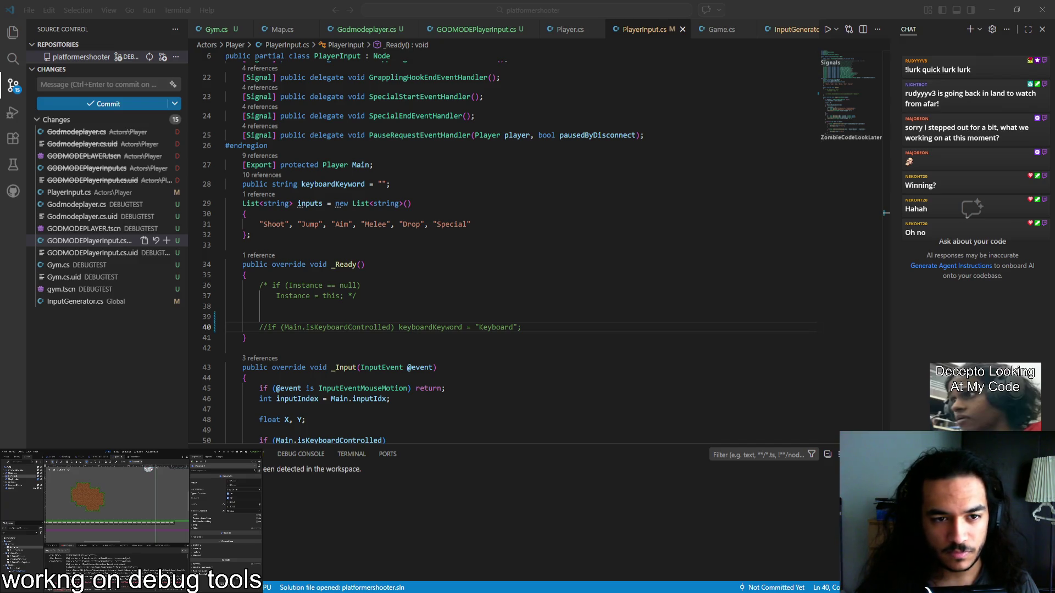
pyautogui.click(286, 329)
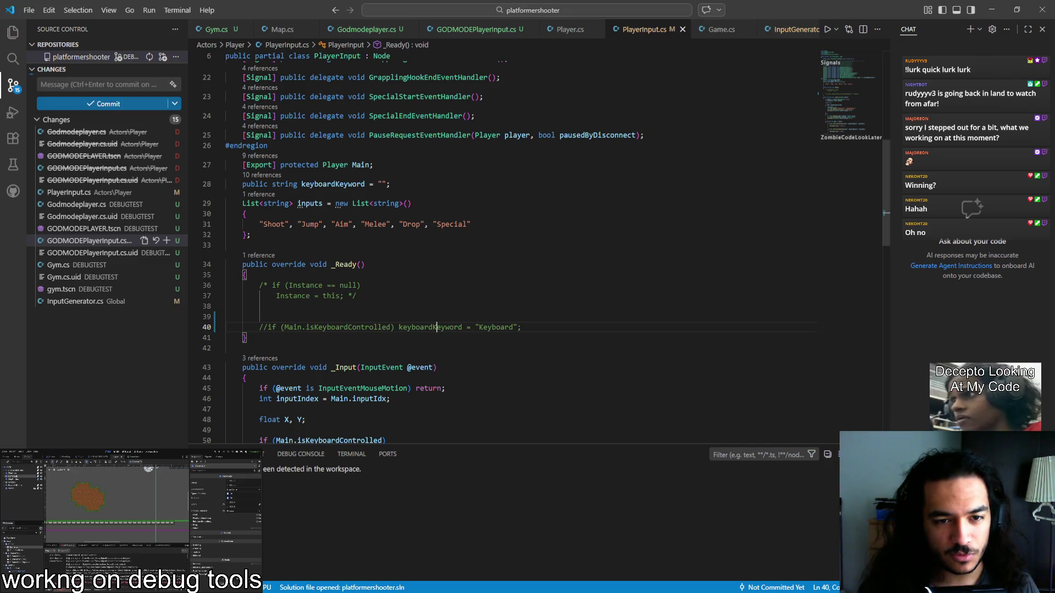
pyautogui.hotkey('ctrl', '/')
pyautogui.click(264, 328)
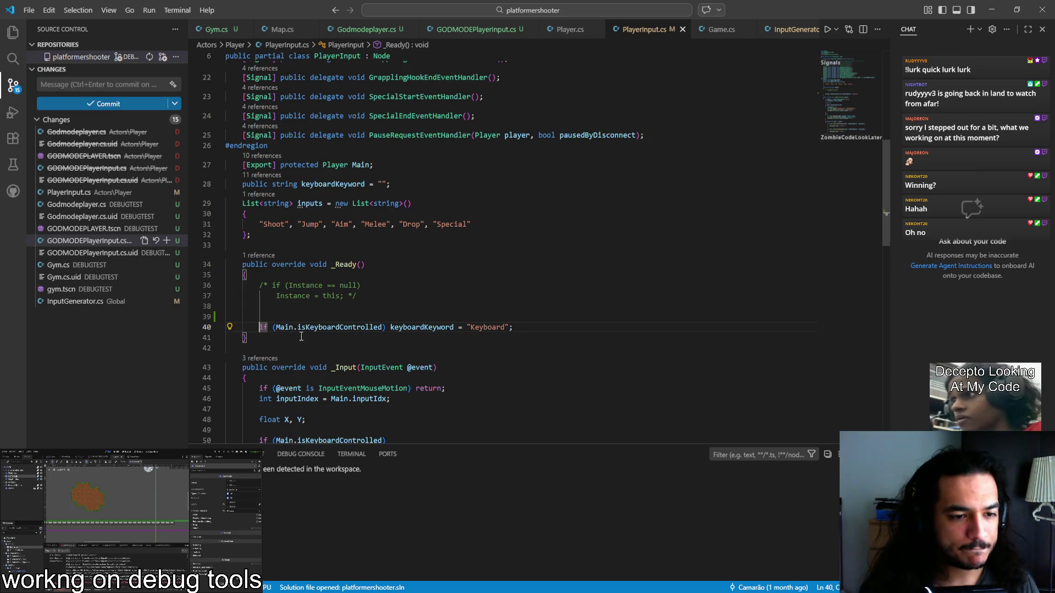
pyautogui.press('BackSpace')
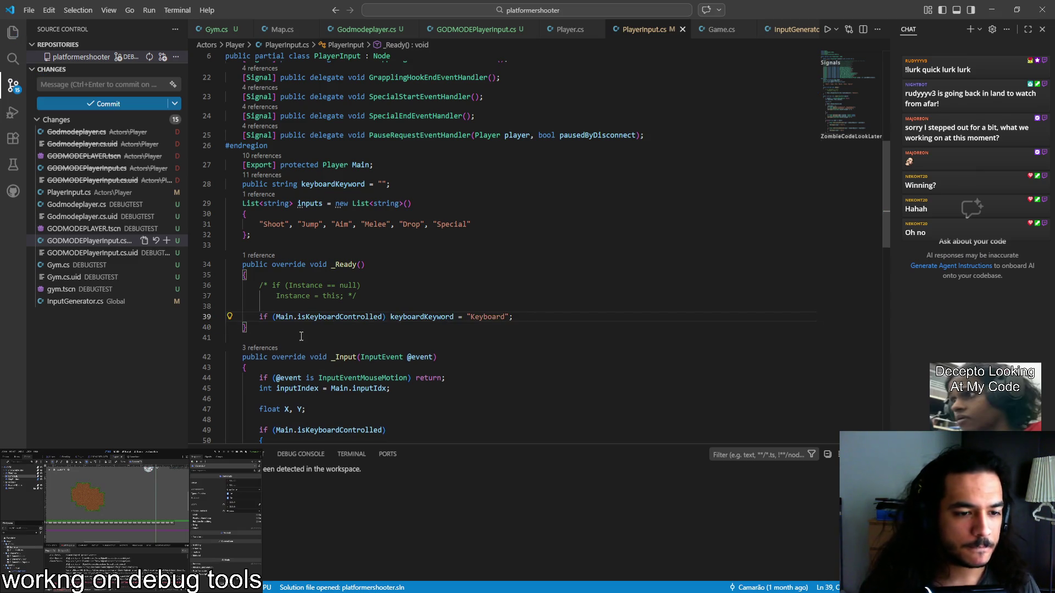
pyautogui.hotkey('alt', 'Tab')
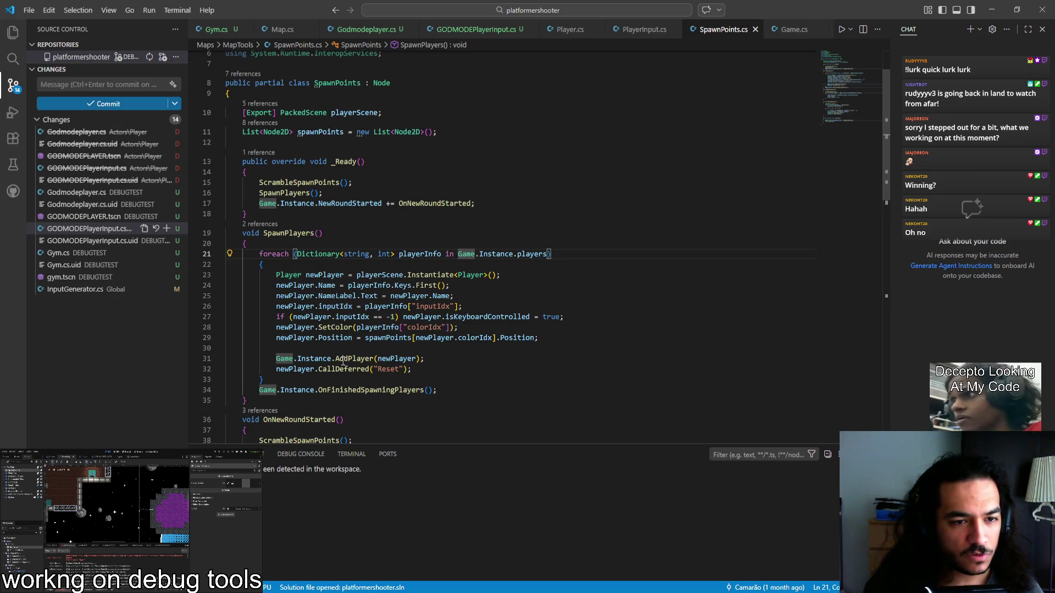
# Step: Search SpawnPoints.cs for 'addch' and jump to the AddPlayer definition in Game.cs
pyautogui.scroll(-7, 343, 363)
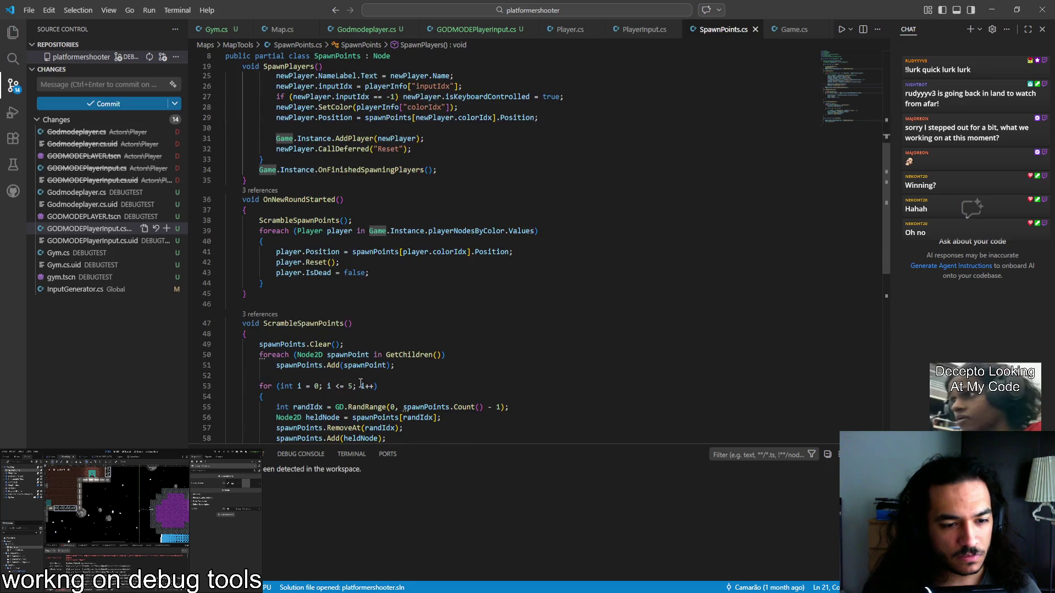
pyautogui.scroll(-3, 360, 383)
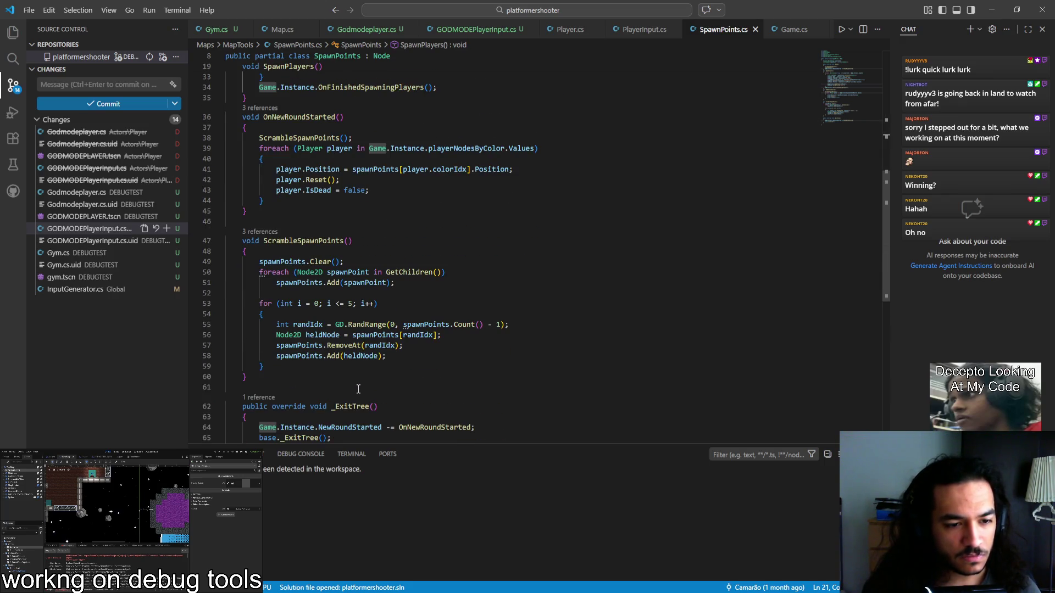
pyautogui.scroll(7, 351, 390)
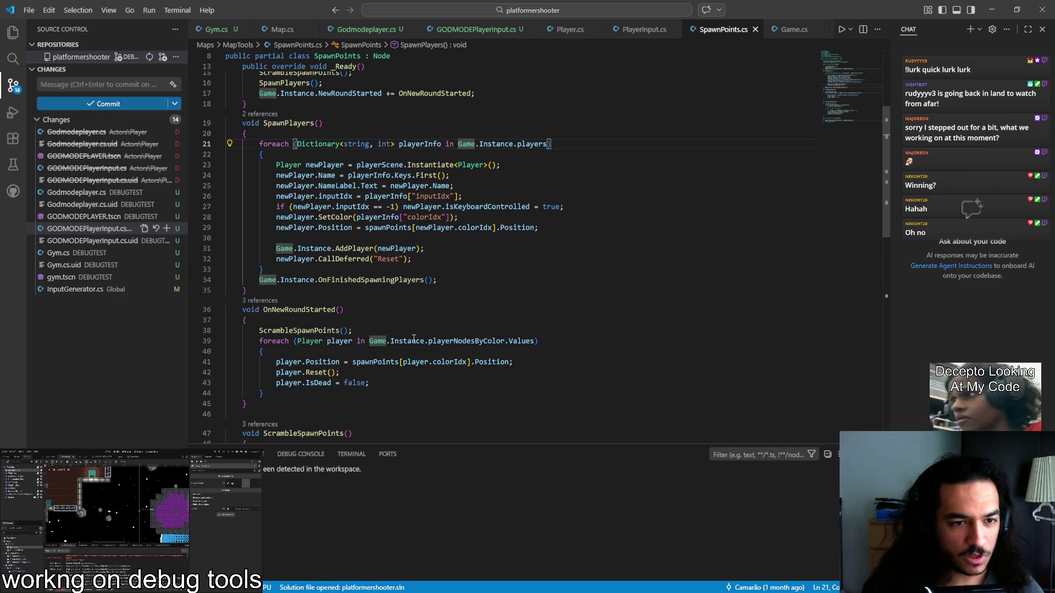
pyautogui.hotkey('ctrl', 'f')
pyautogui.write('addch')
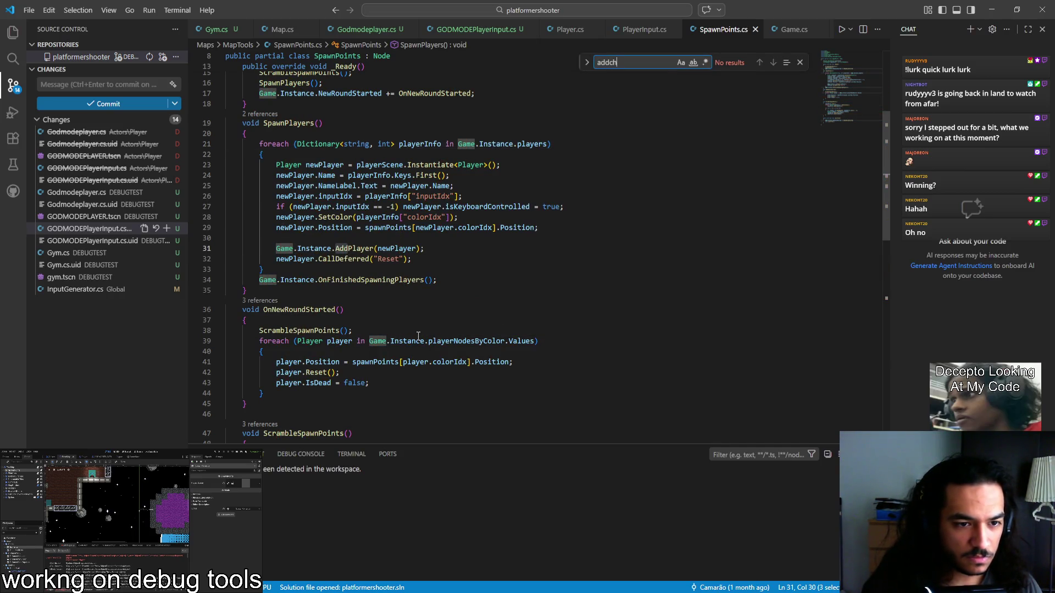
pyautogui.press('Escape')
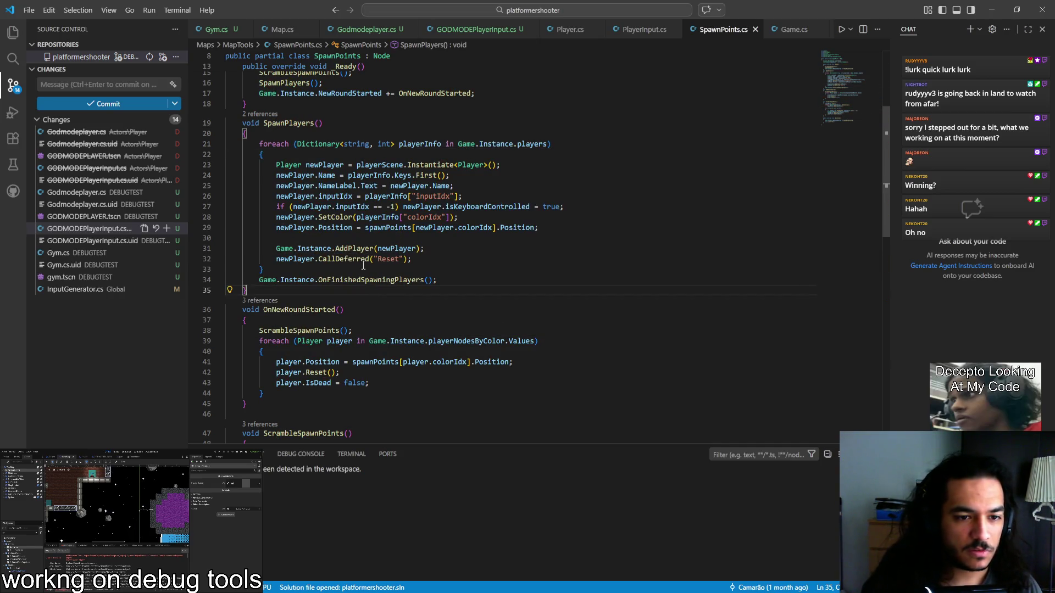
pyautogui.keyDown('ctrl'); pyautogui.click(358, 248); pyautogui.keyUp('ctrl')
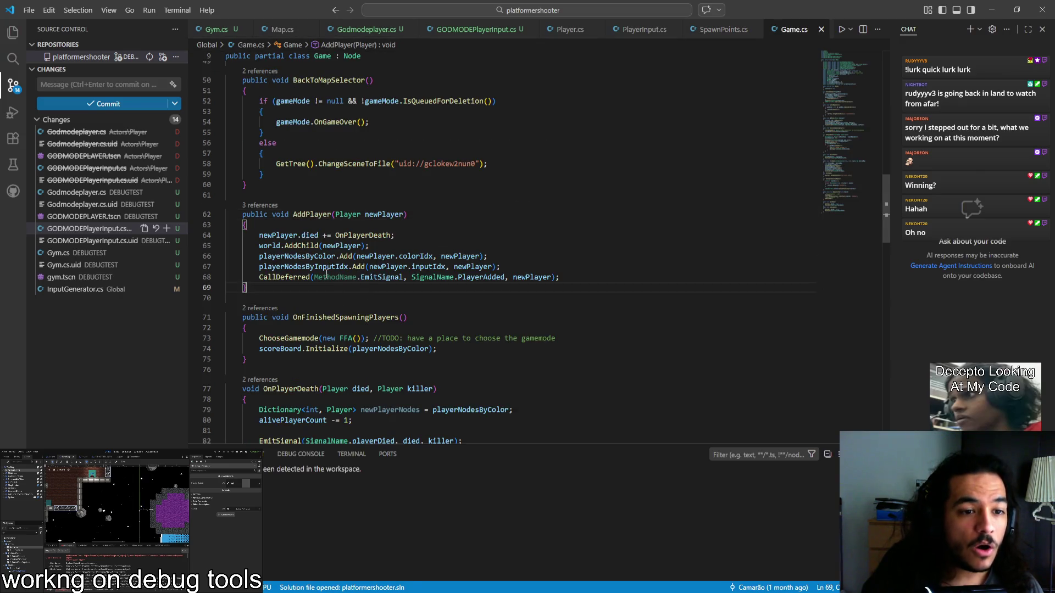
# Step: Read the AddChild docs, then comment out world.AddChild(newPlayer) on line 65 with //
pyautogui.doubleClick(297, 246)
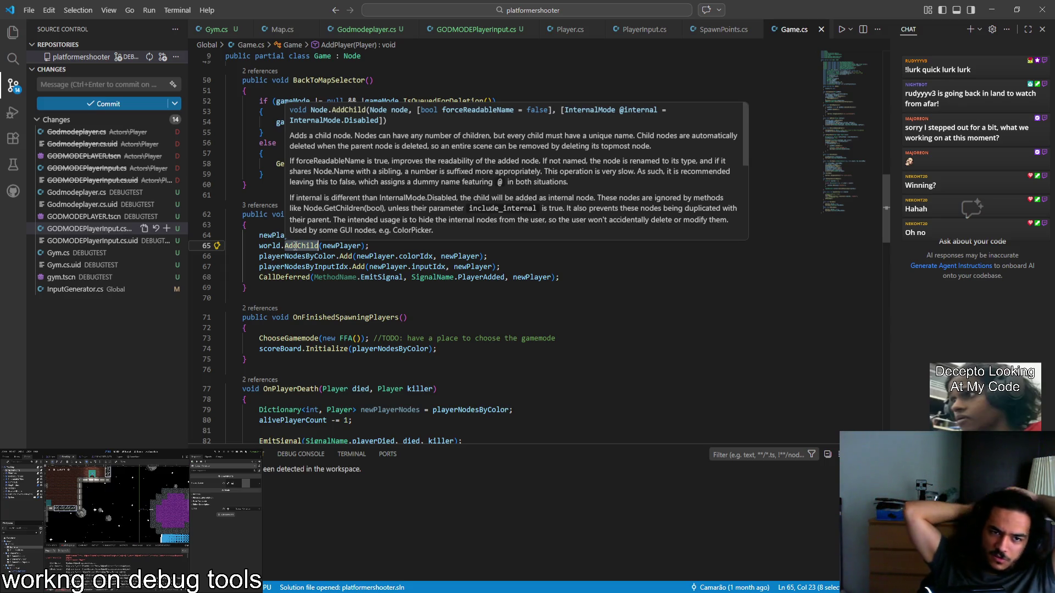
pyautogui.click(269, 245)
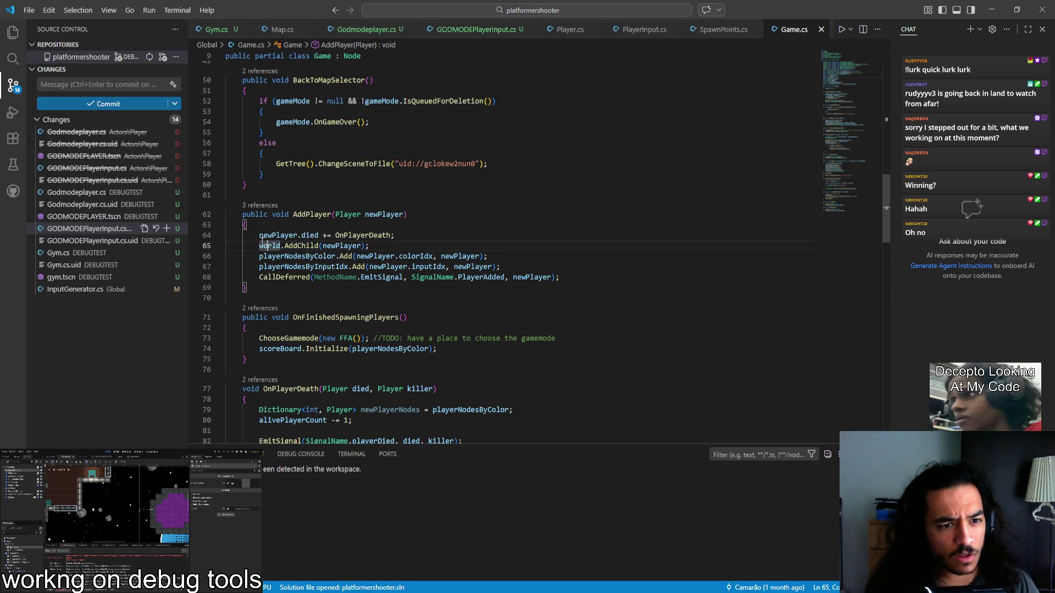
pyautogui.write('//')
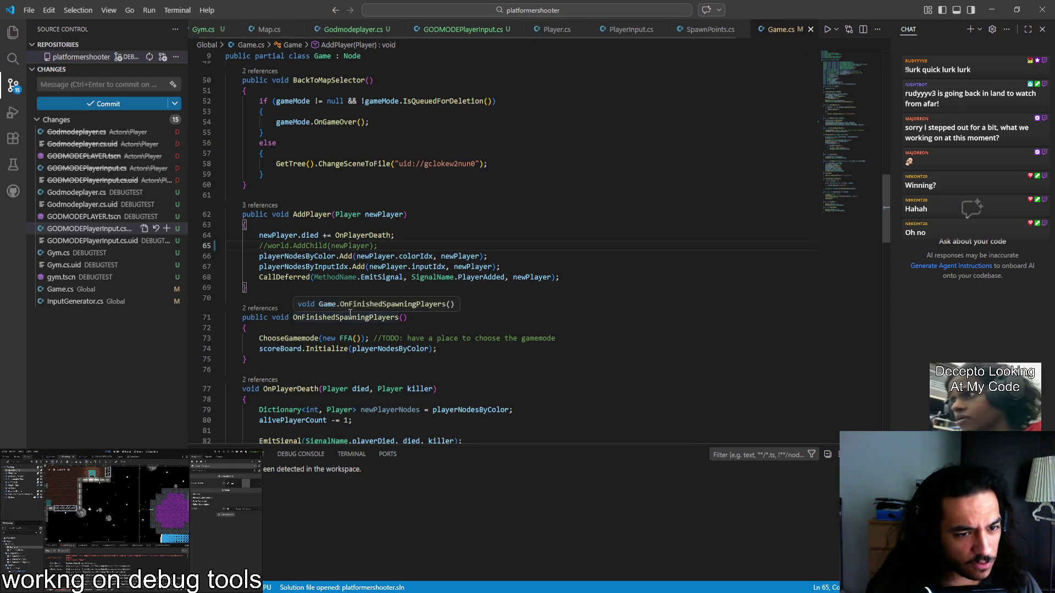
pyautogui.hotkey('alt', 'Tab')
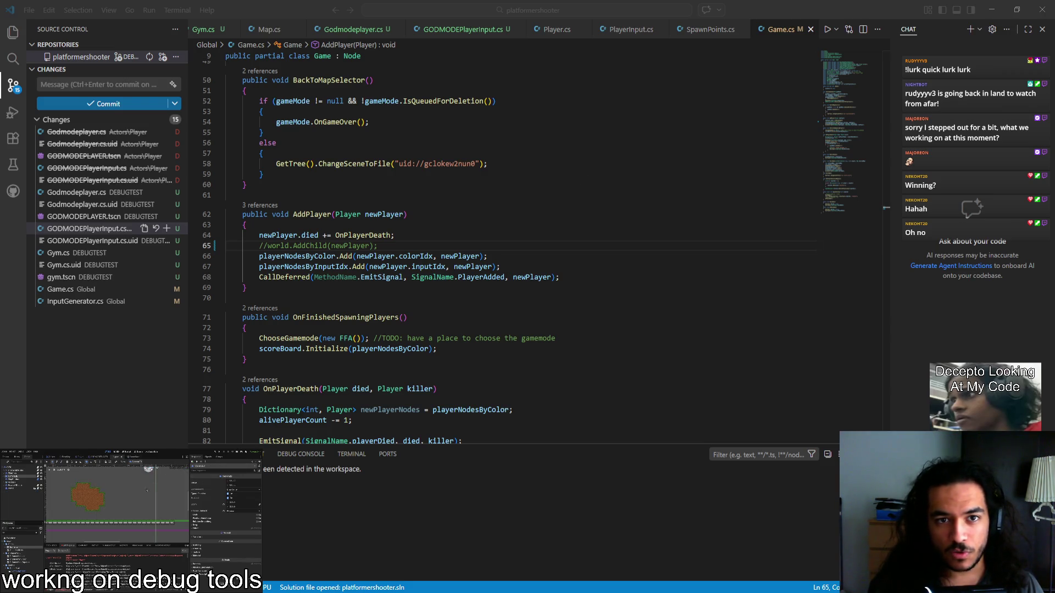
pyautogui.hotkey('alt', 'Tab')
pyautogui.hotkey('alt', 'Tab')
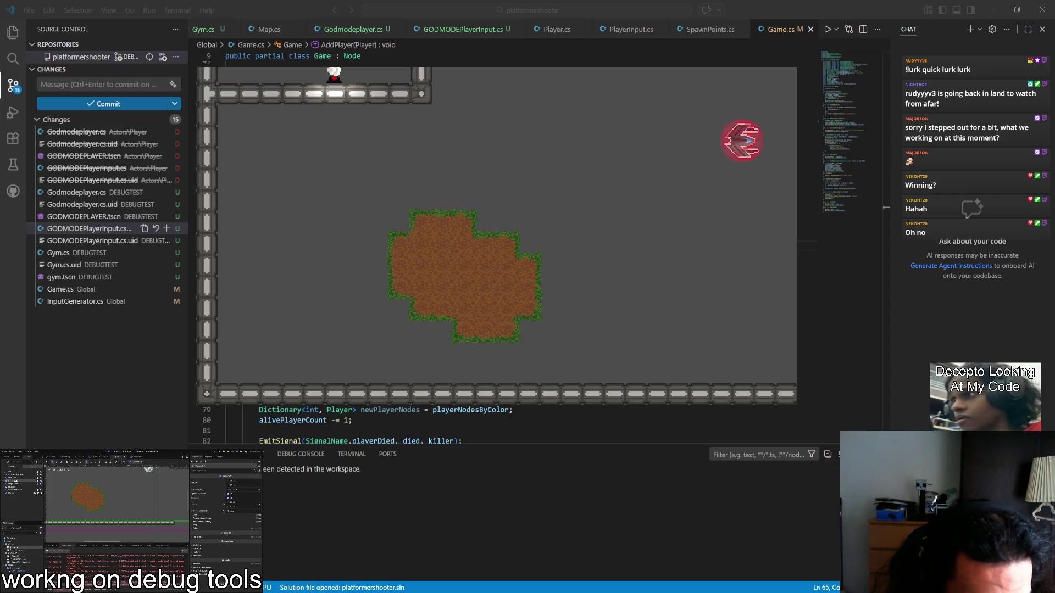
# Step: Open Godmodeplayer.cs from Source Control, then stop the running game with F8
pyautogui.click(77, 192)
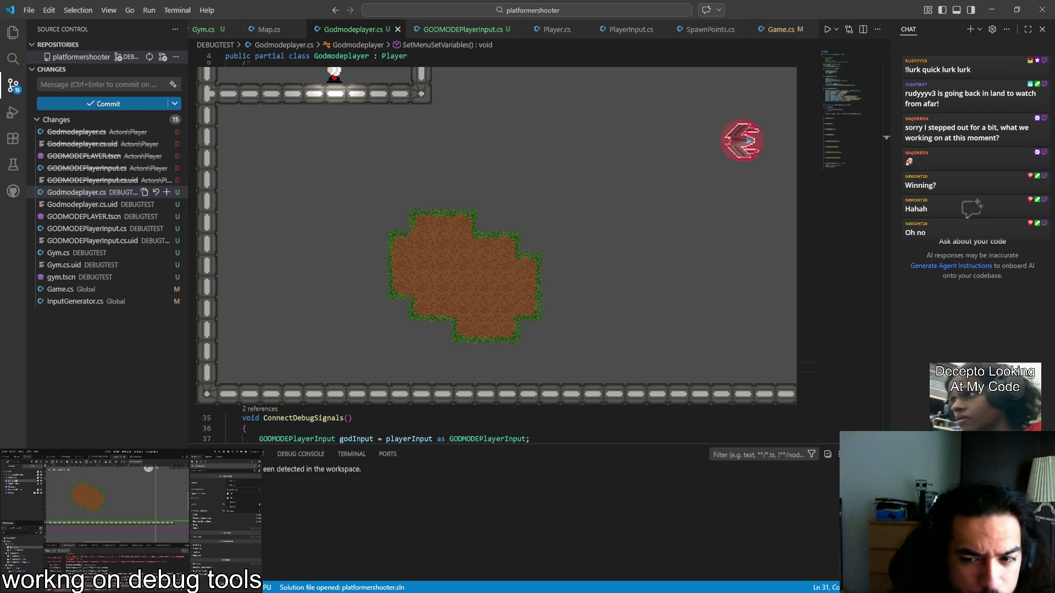
pyautogui.press('F8')
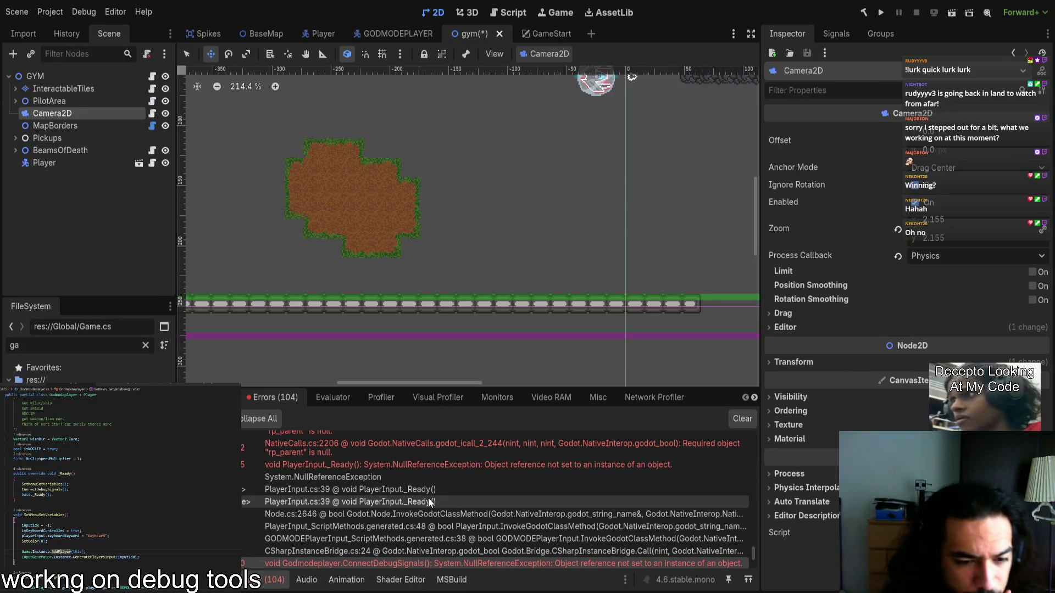
# Step: Jump to the PlayerInput.cs line 39 error source and highlight every use of Main
pyautogui.click(476, 493)
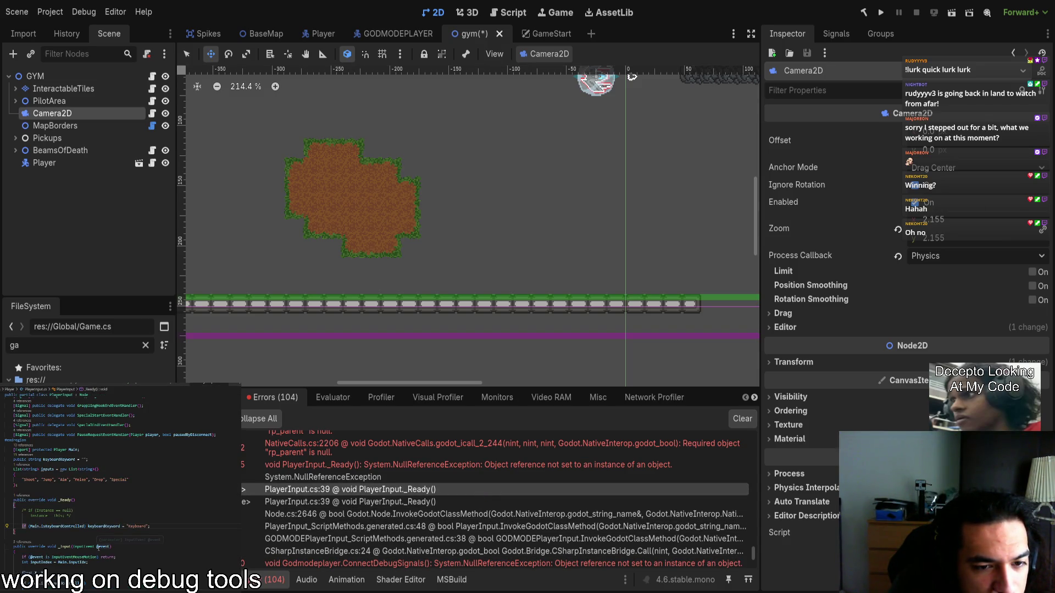
pyautogui.click(35, 526)
pyautogui.scroll(1, 77, 539)
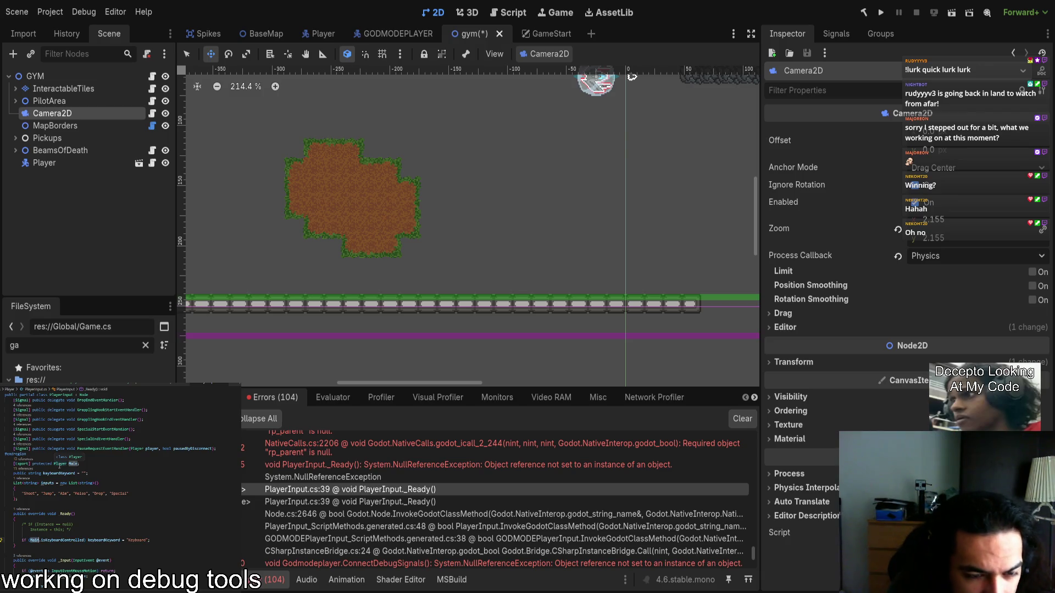
pyautogui.scroll(-1, 62, 548)
# Step: Inspect where isKeyboardControlled is declared, then return to PlayerInput's _Ready
pyautogui.click(60, 526)
pyautogui.scroll(-2, 59, 530)
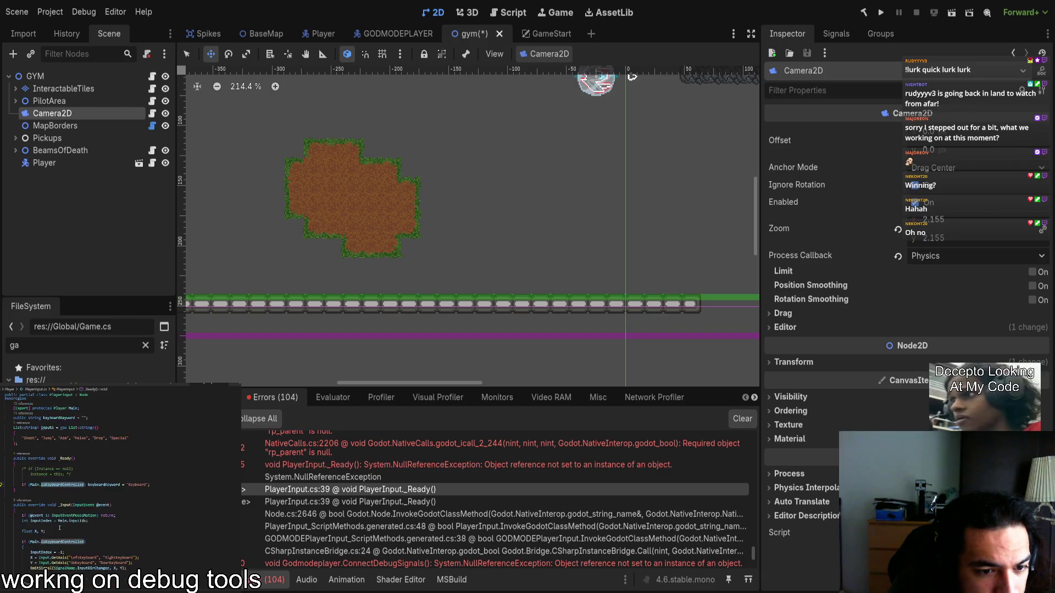
pyautogui.scroll(4, 59, 528)
pyautogui.scroll(-4, 73, 561)
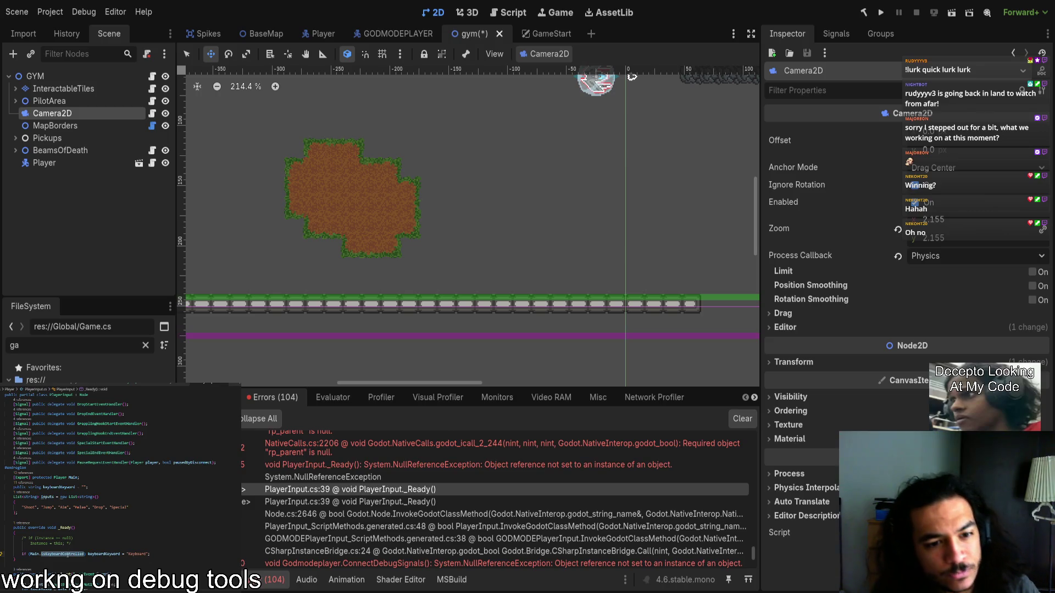
pyautogui.keyDown('ctrl'); pyautogui.click(71, 554); pyautogui.keyUp('ctrl')
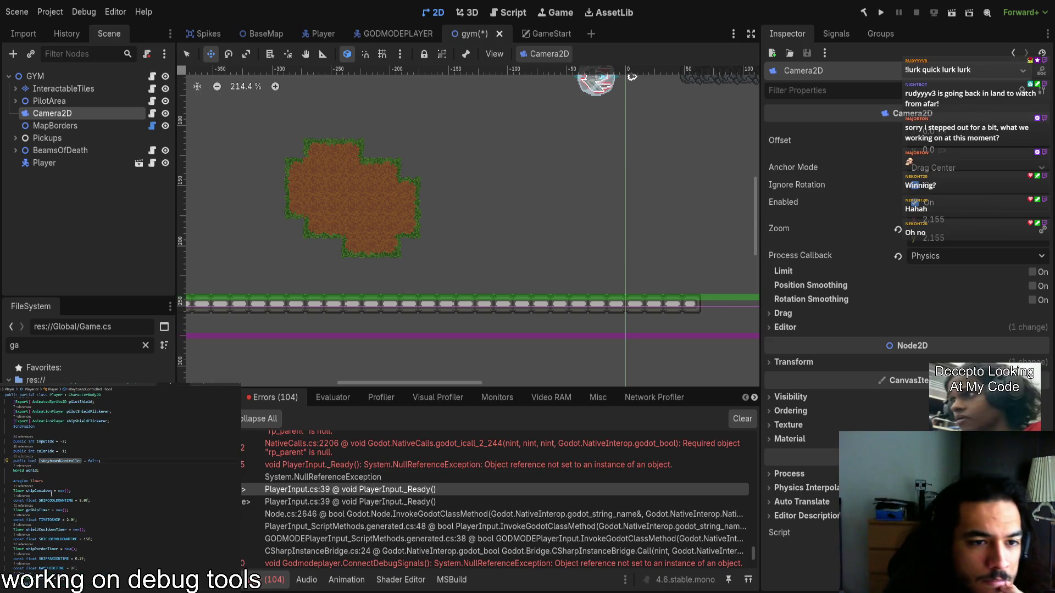
pyautogui.hotkey('ctrl', '-')
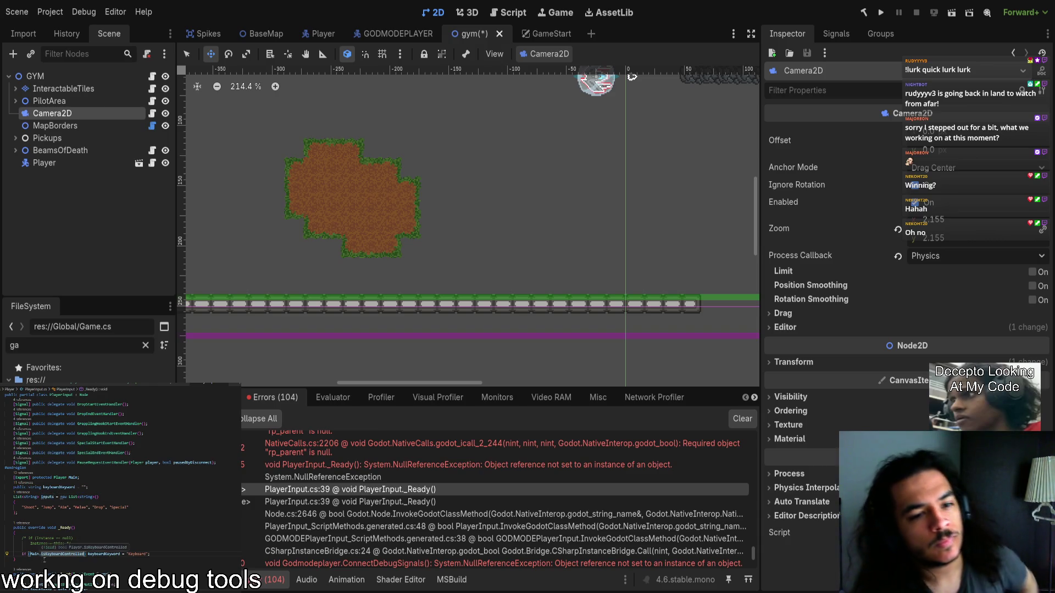
# Step: Change the Main field's type from Player to Godmodeplayer and run the gym scene
pyautogui.click(59, 478)
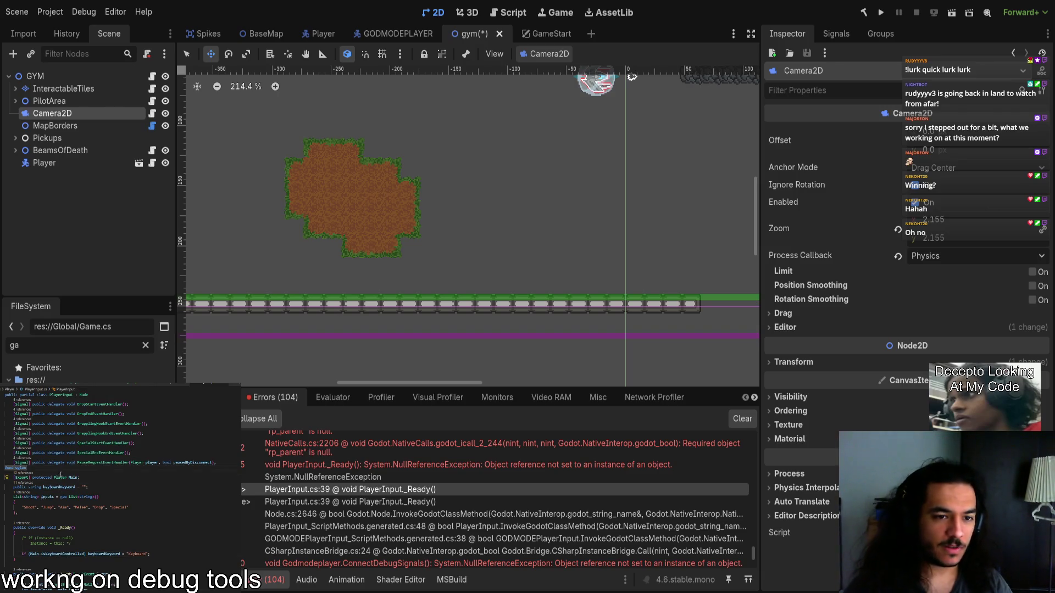
pyautogui.write('Godmodeplayer')
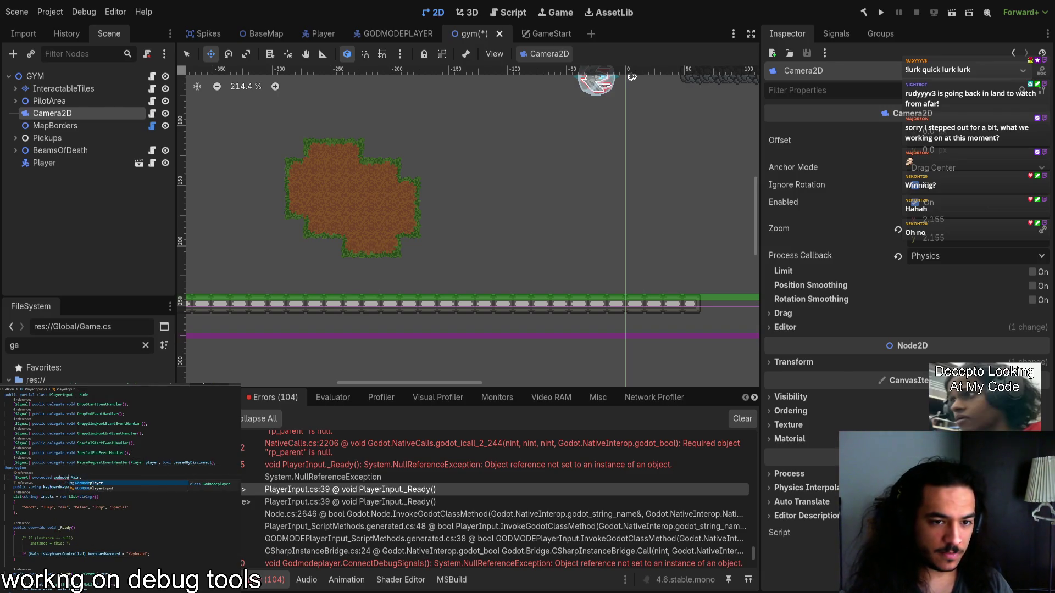
pyautogui.click(951, 12)
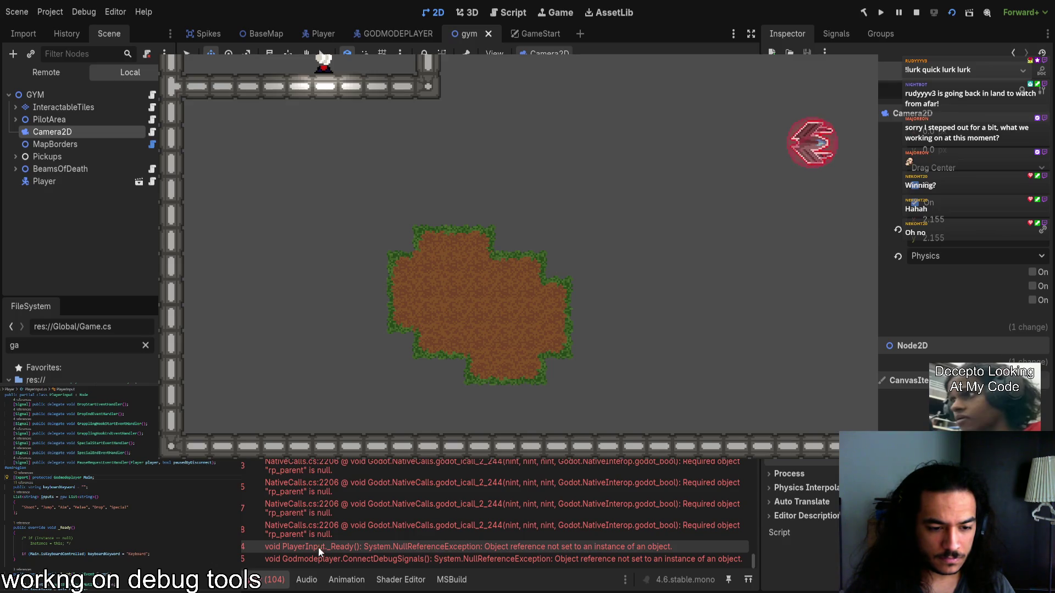
# Step: Check the _Ready error trace, stop the game, and change Main's type back to Player
pyautogui.click(244, 545)
pyautogui.scroll(-3, 243, 542)
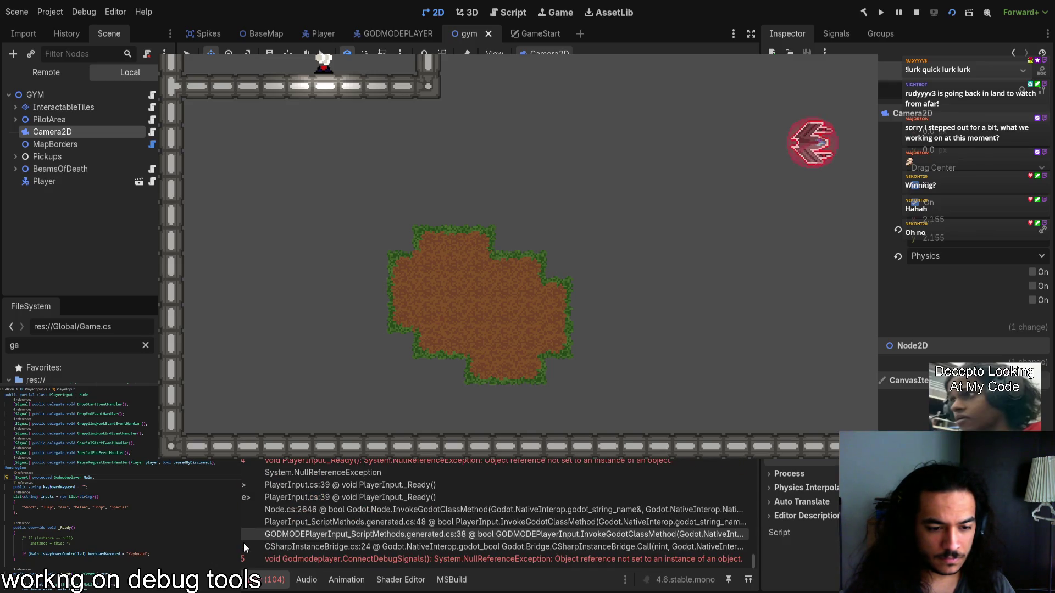
pyautogui.click(915, 12)
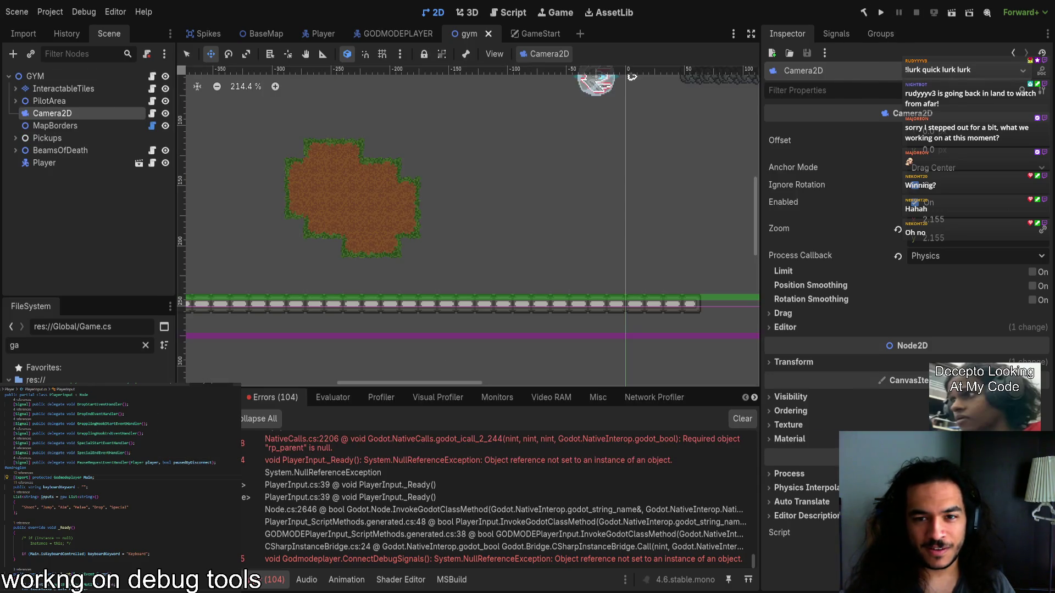
pyautogui.doubleClick(67, 477)
pyautogui.write('Player')
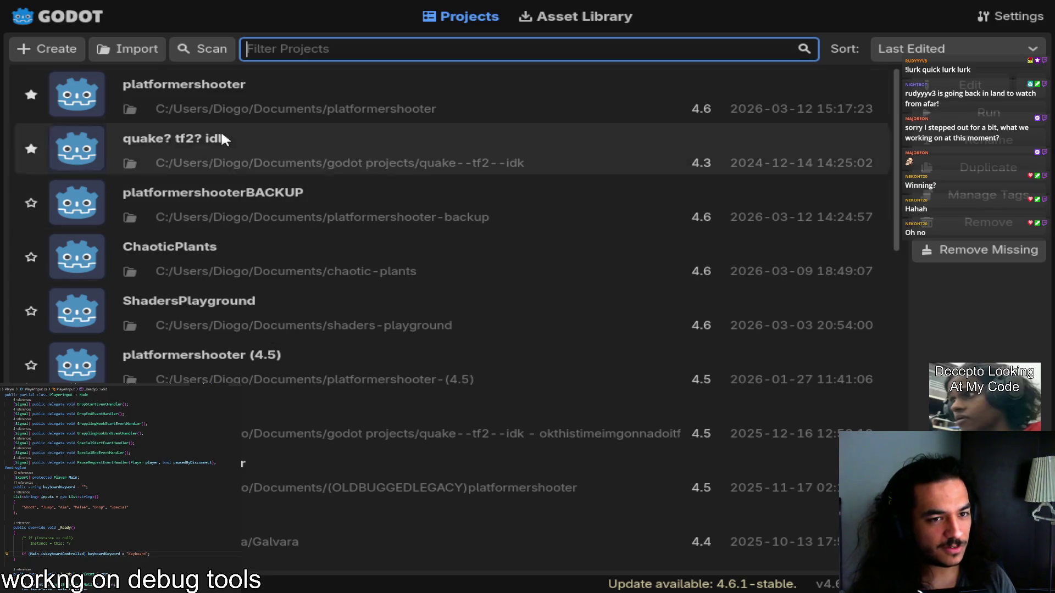
# Step: Reopen the platformershooter project, build and run it, then stop the playtest
pyautogui.doubleClick(273, 93)
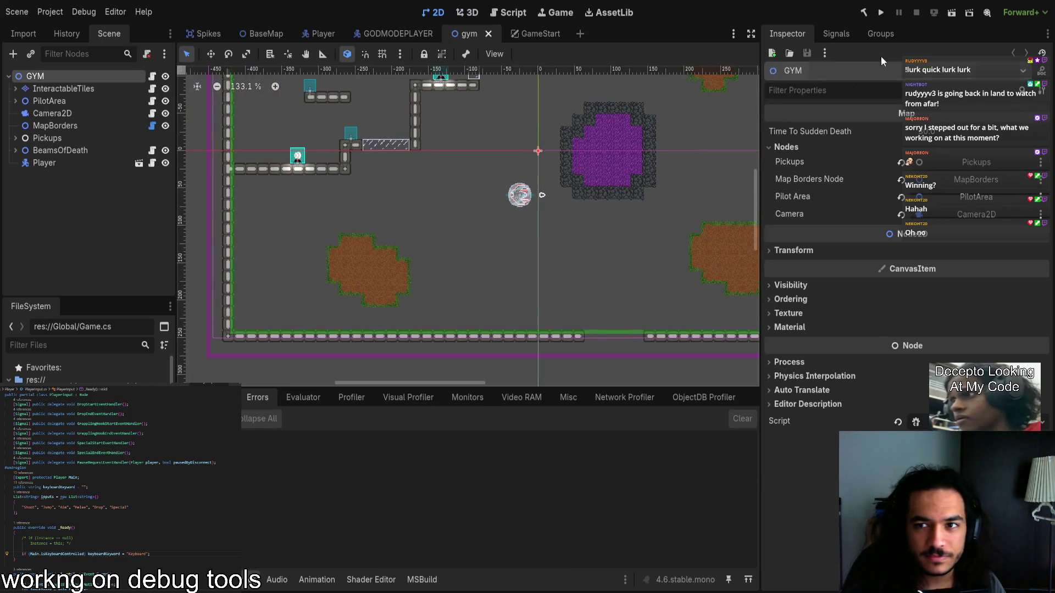
pyautogui.click(952, 13)
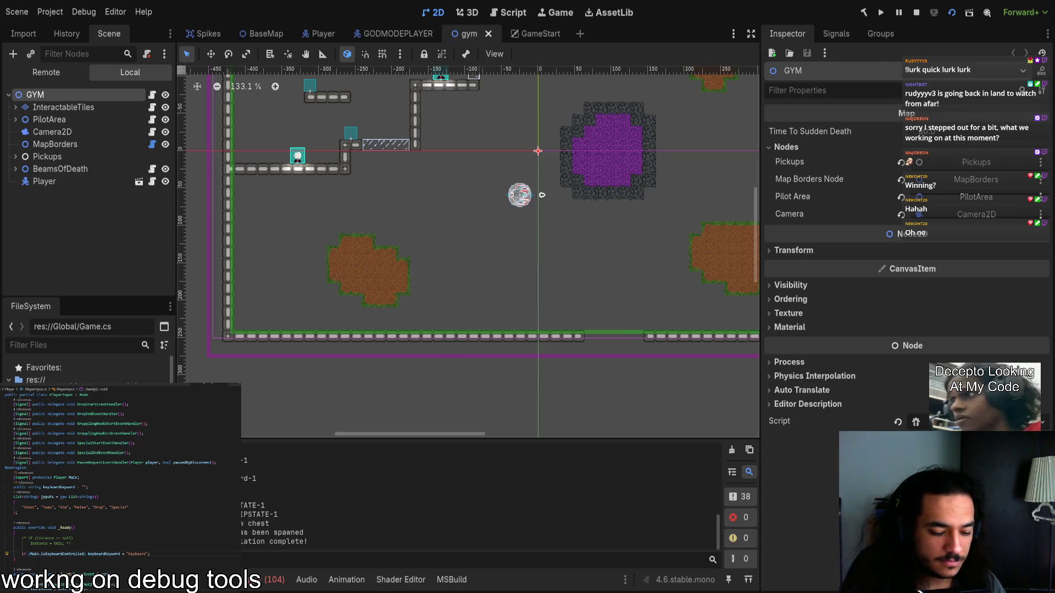
pyautogui.press('F8')
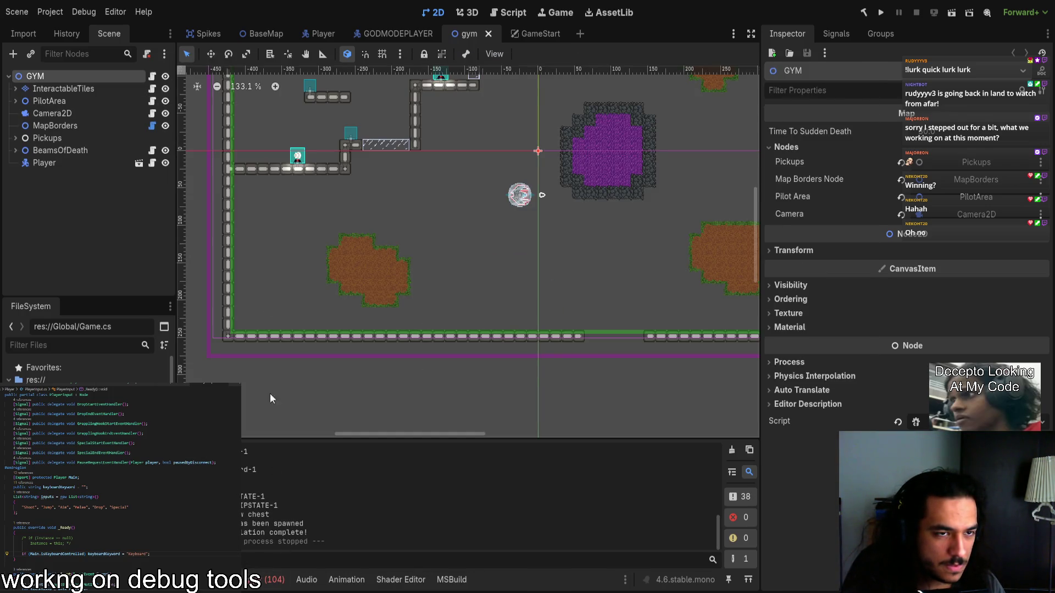
# Step: Filter the project files by 'game' and open Game.cs
pyautogui.click(101, 345)
pyautogui.write('game')
pyautogui.press('Return')
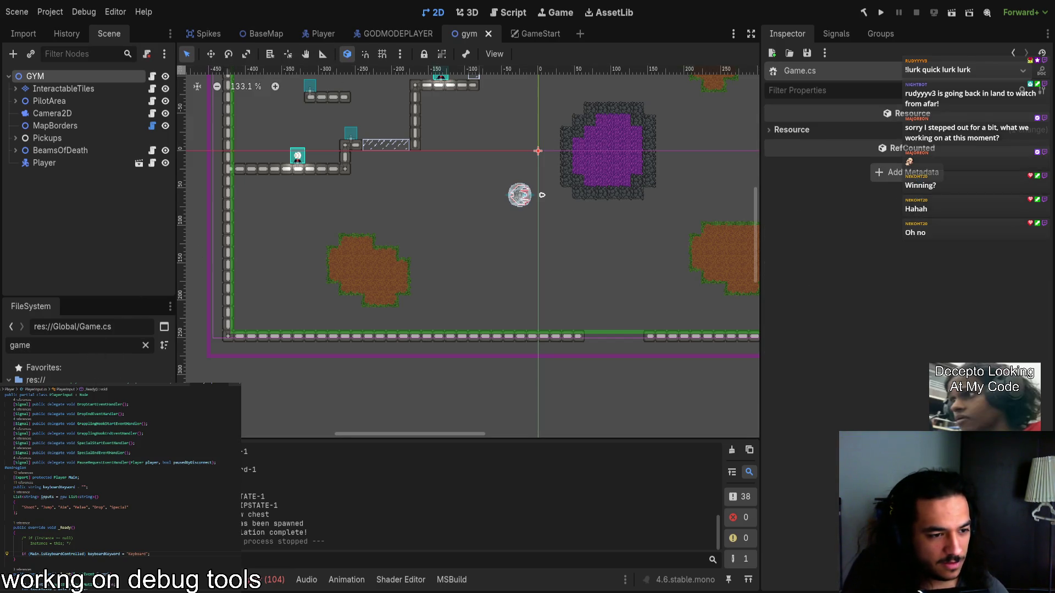
# Step: Review AddPlayer in Game.cs, inspecting the OnPlayerDeath died hookup and the CallDeferred emission
pyautogui.scroll(7, 88, 545)
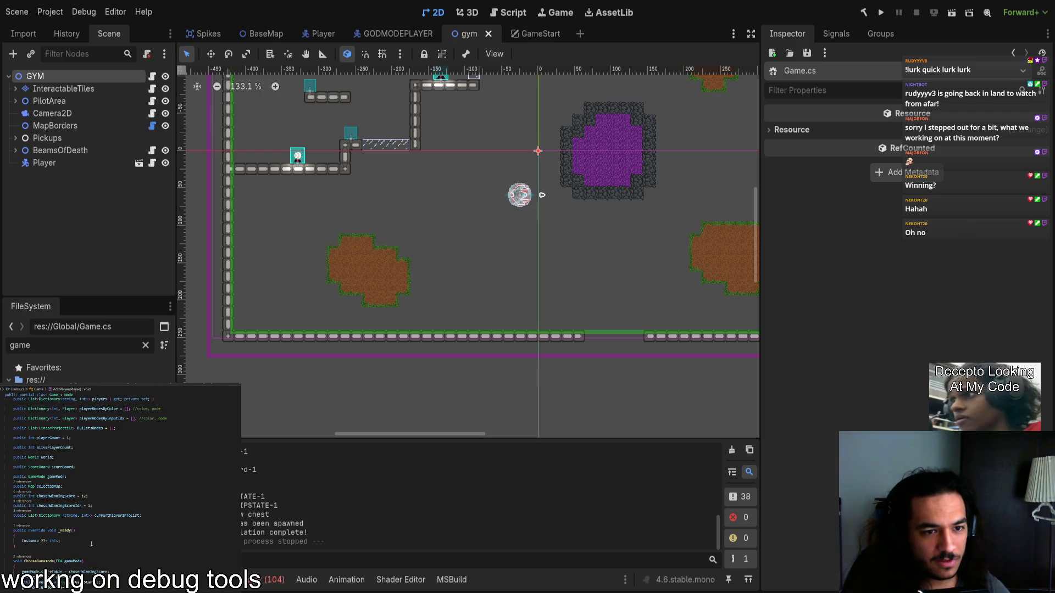
pyautogui.scroll(-6, 70, 553)
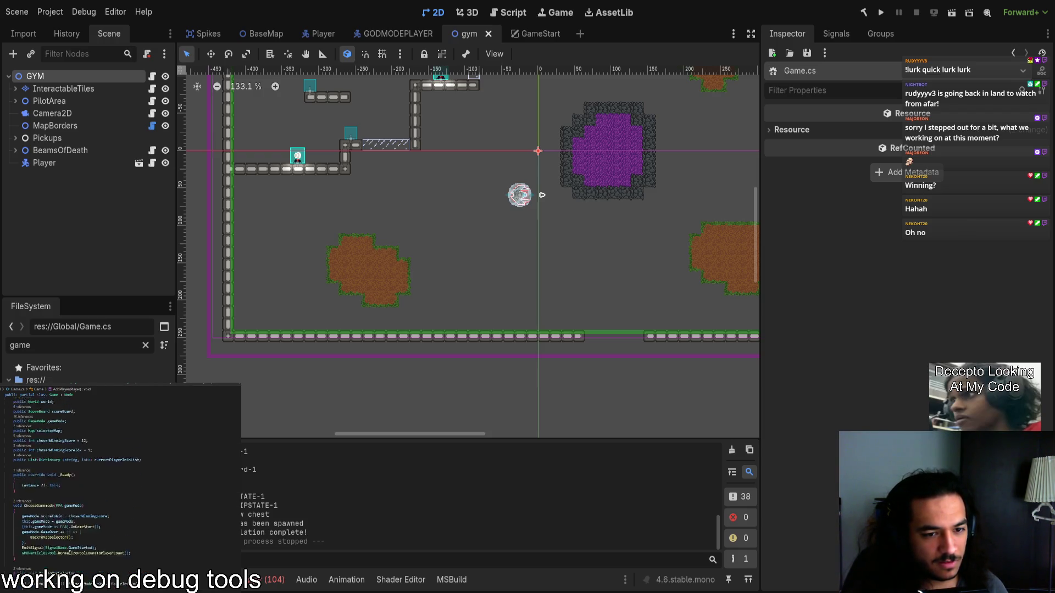
pyautogui.scroll(1, 70, 553)
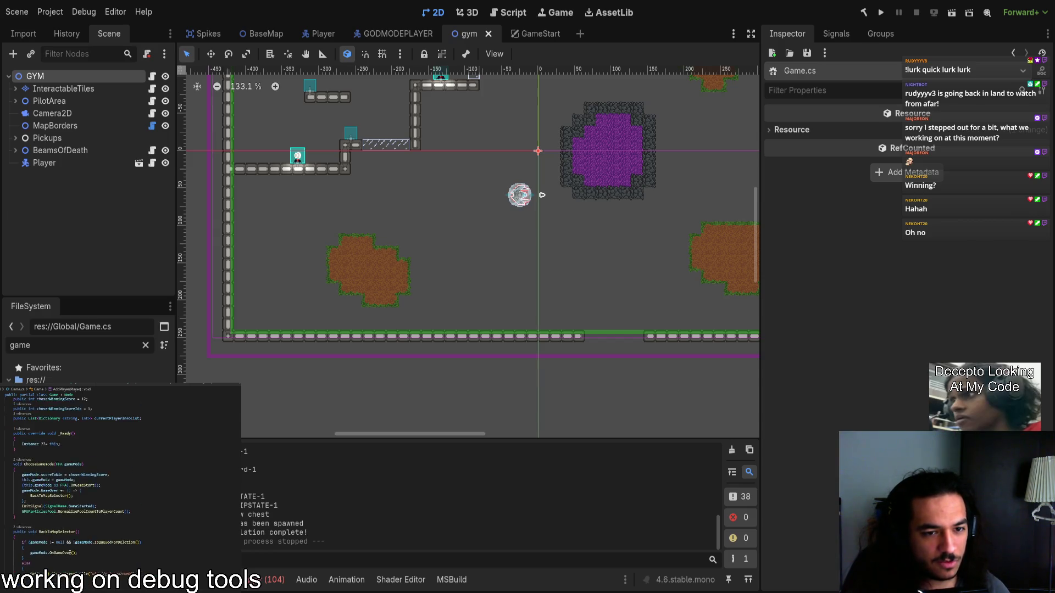
pyautogui.scroll(-4, 97, 549)
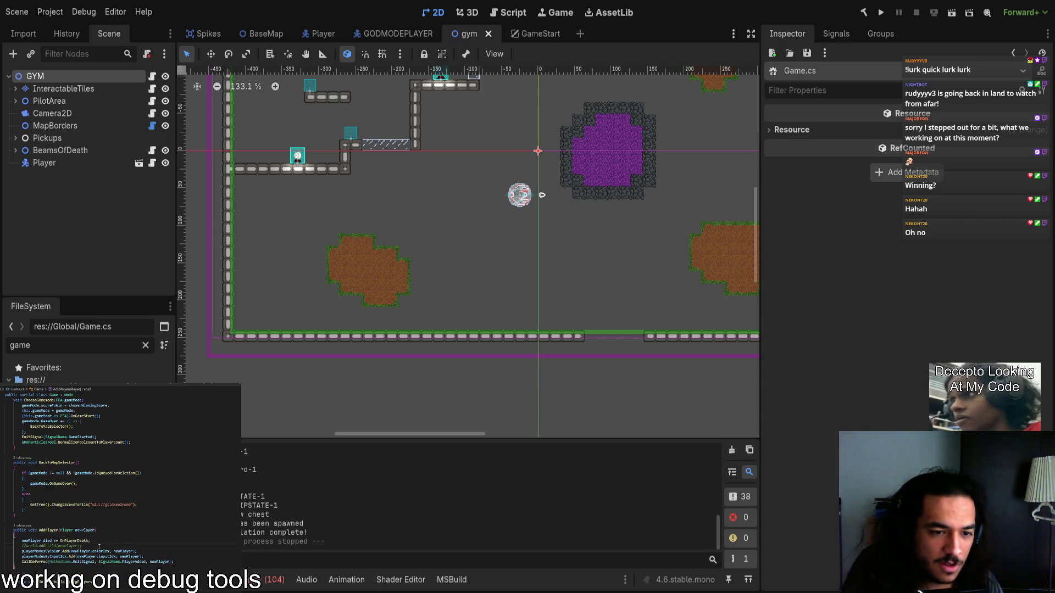
pyautogui.click(75, 542)
pyautogui.click(48, 541)
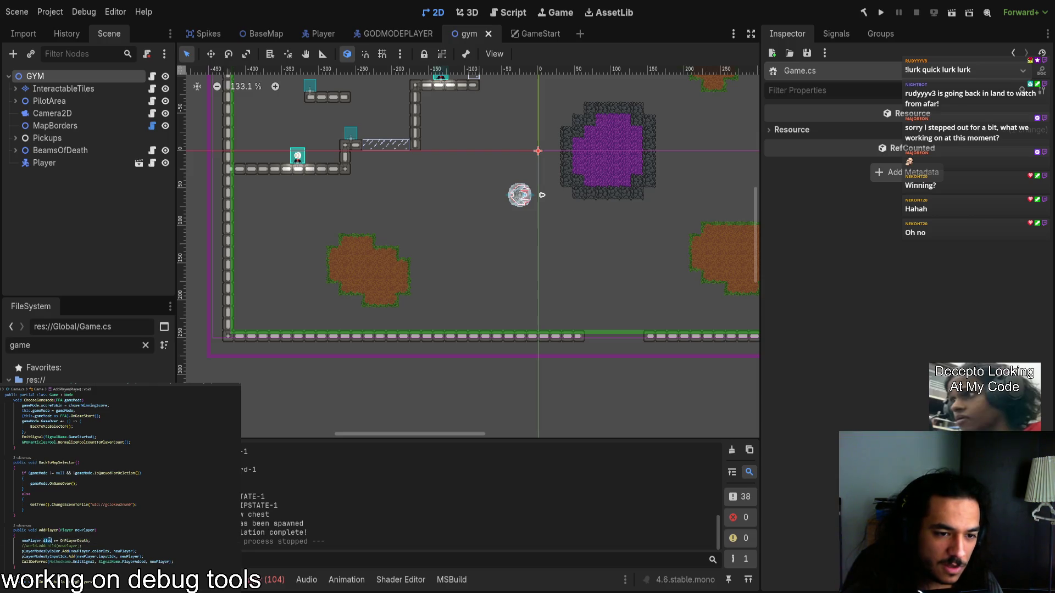
pyautogui.click(34, 561)
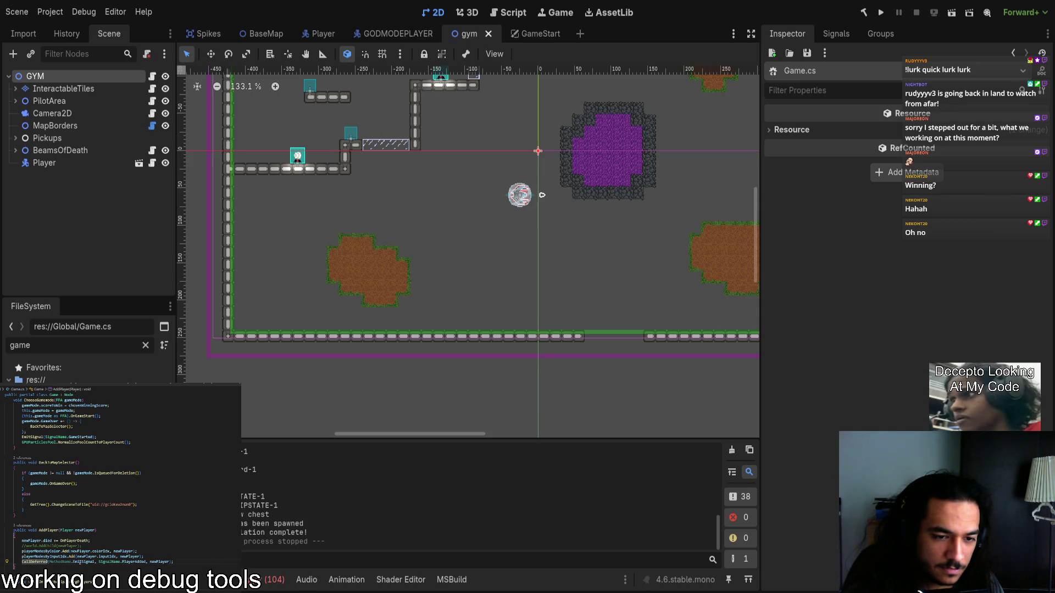
# Step: Select the PlayerAdded signal name and jump to where it is handled
pyautogui.click(131, 562)
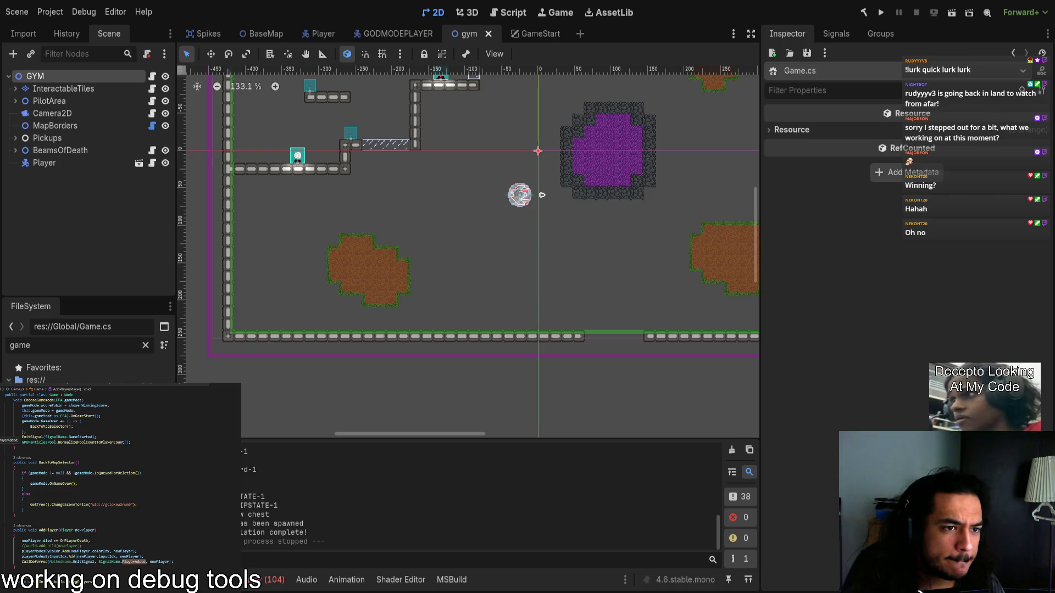
pyautogui.scroll(-3, 121, 484)
pyautogui.scroll(-3, 121, 484)
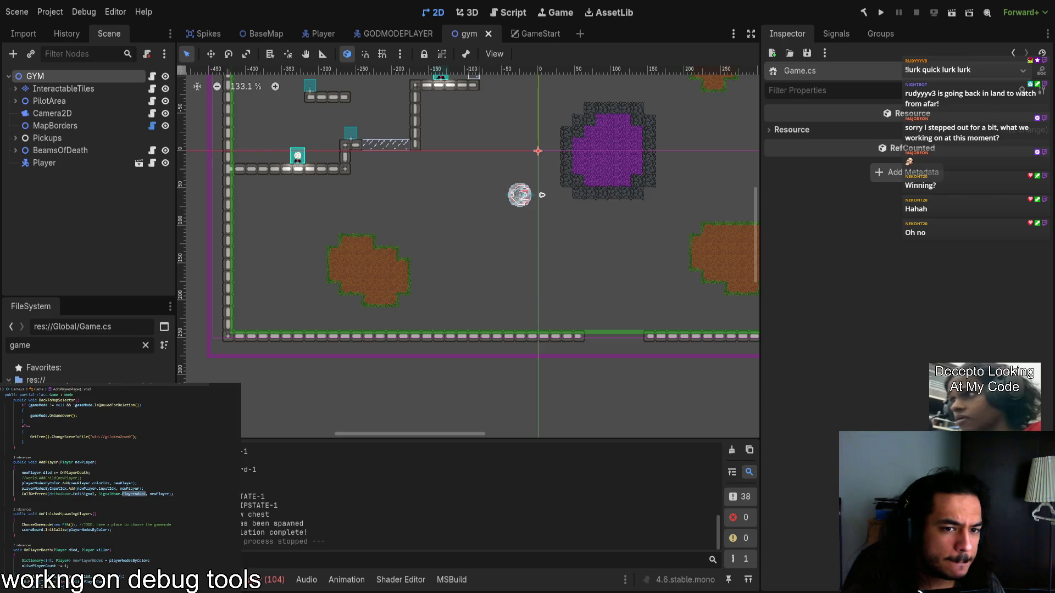
pyautogui.press('F12')
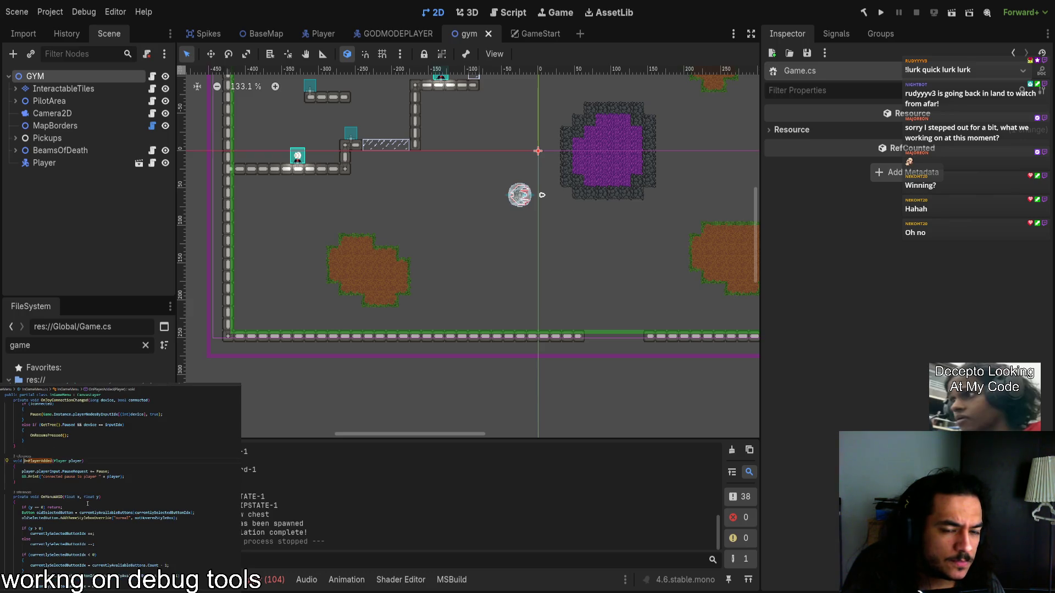
# Step: Check where InGameMenu.cs subscribes to the PlayerAdded signal
pyautogui.moveTo(95, 500)
pyautogui.scroll(5, 121, 483)
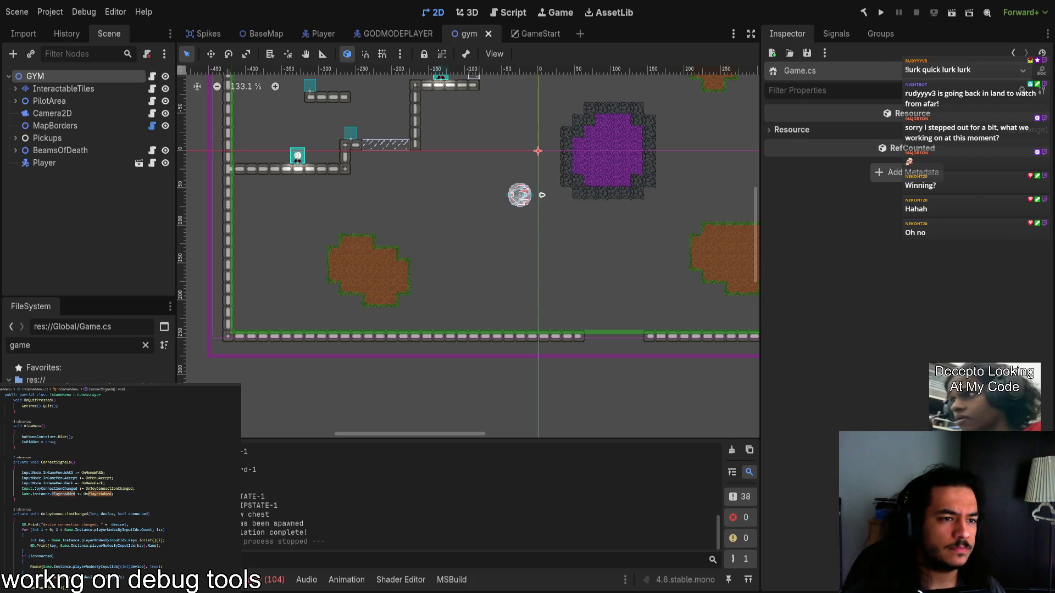
pyautogui.click(64, 494)
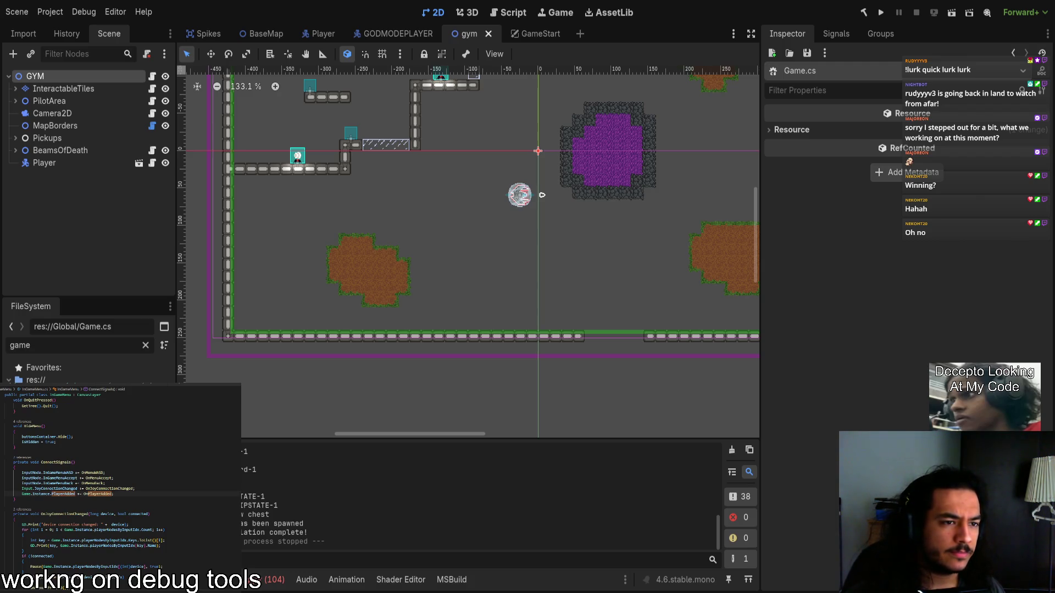
pyautogui.scroll(-10, 120, 483)
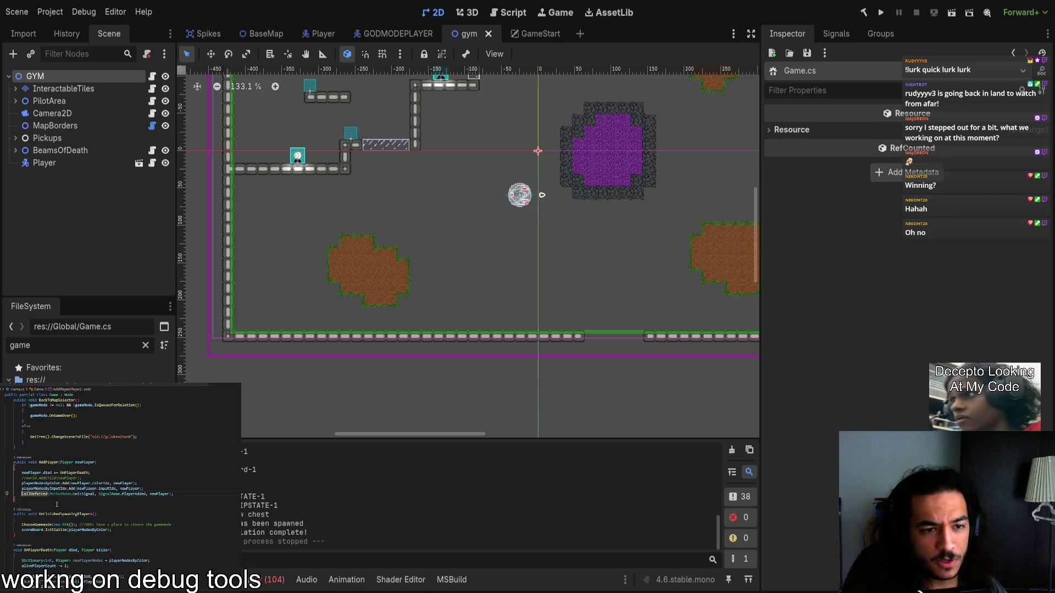
# Step: Comment out the deferred PlayerAdded emission in AddPlayer and run the gym scene
pyautogui.hotkey('ctrl', 'k')
pyautogui.hotkey('ctrl', 'c')
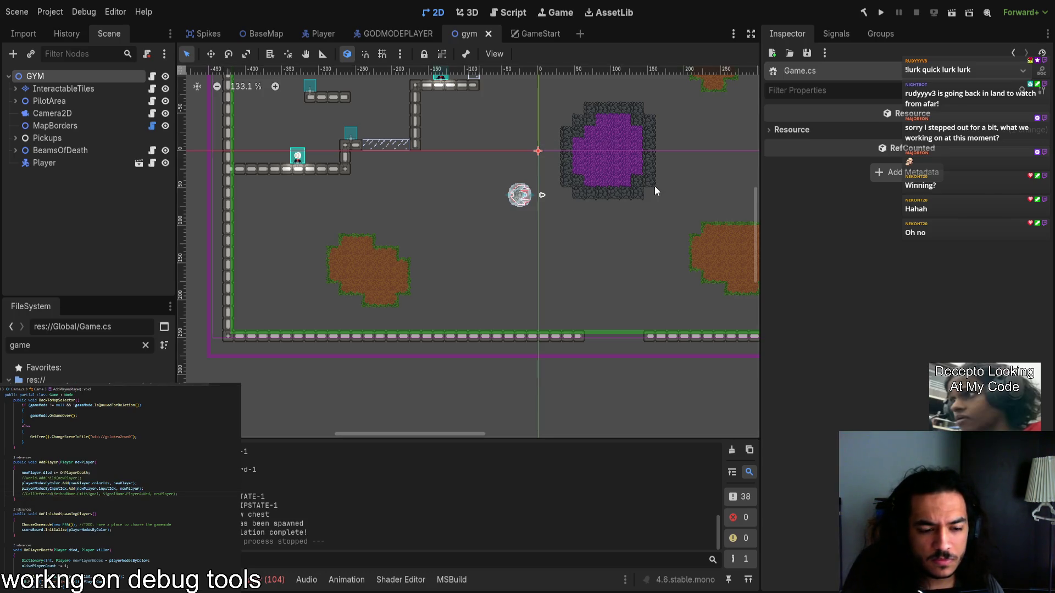
pyautogui.click(950, 12)
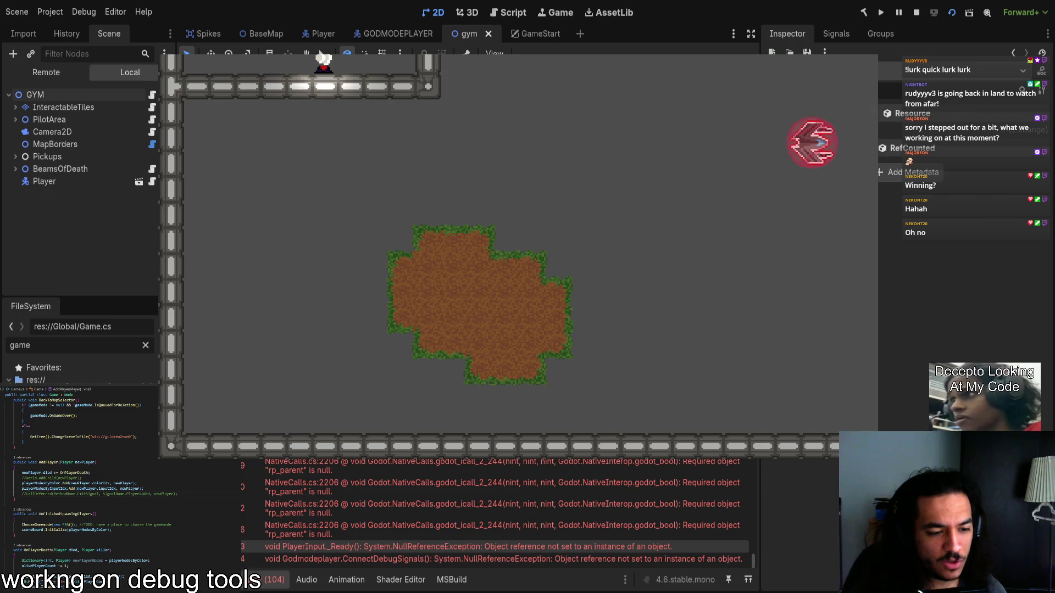
# Step: Expand the PlayerInput._Ready and rp_parent error traces, then stop the game with F8
pyautogui.click(292, 547)
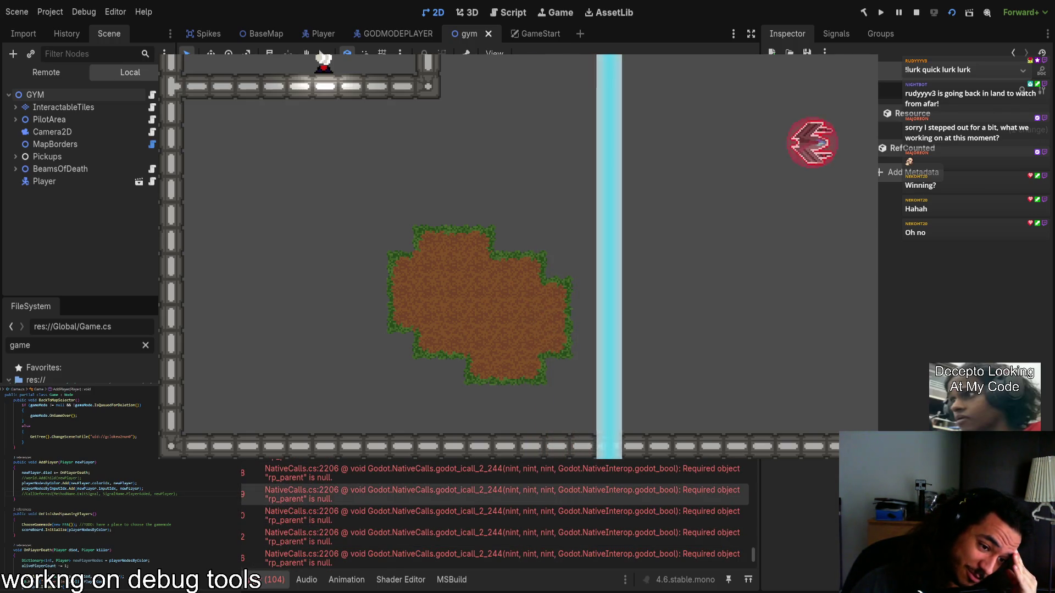
pyautogui.click(308, 495)
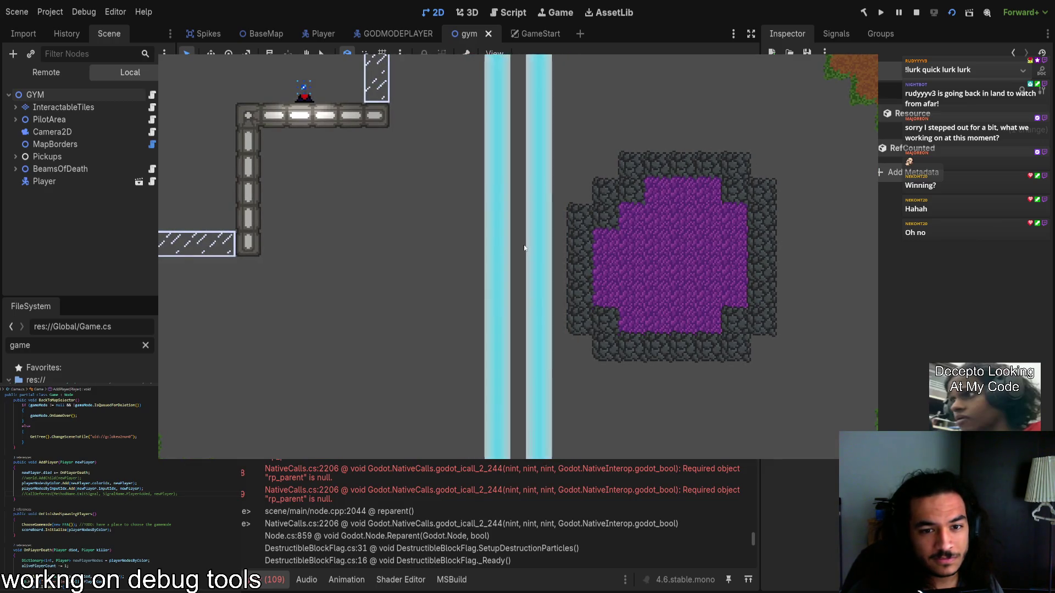
pyautogui.press('F8')
pyautogui.scroll(-5, 489, 497)
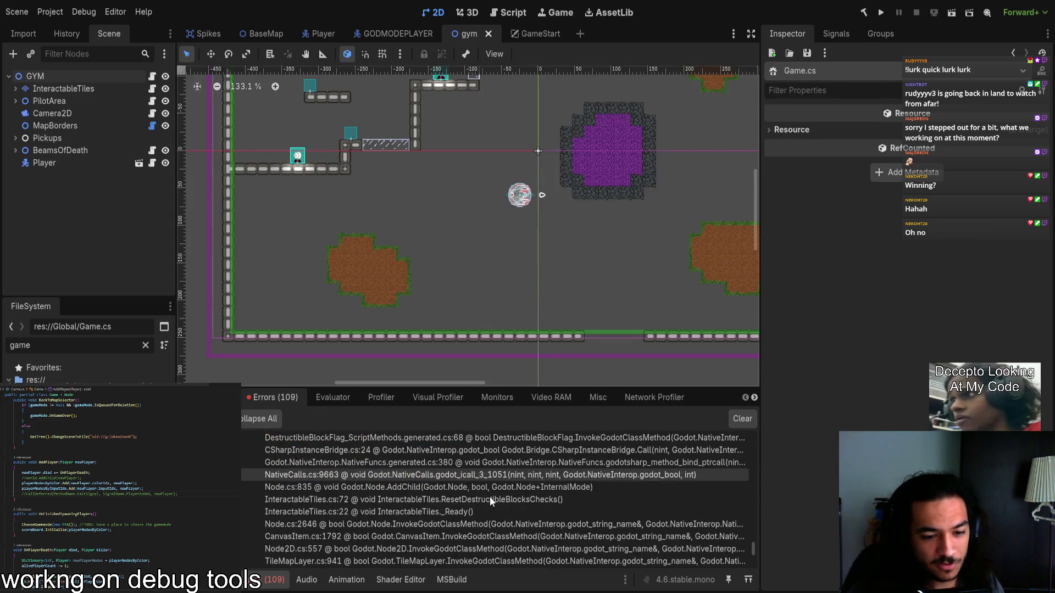
# Step: Scroll through the remaining debugger errors and switch back to the Output log
pyautogui.scroll(-5, 753, 551)
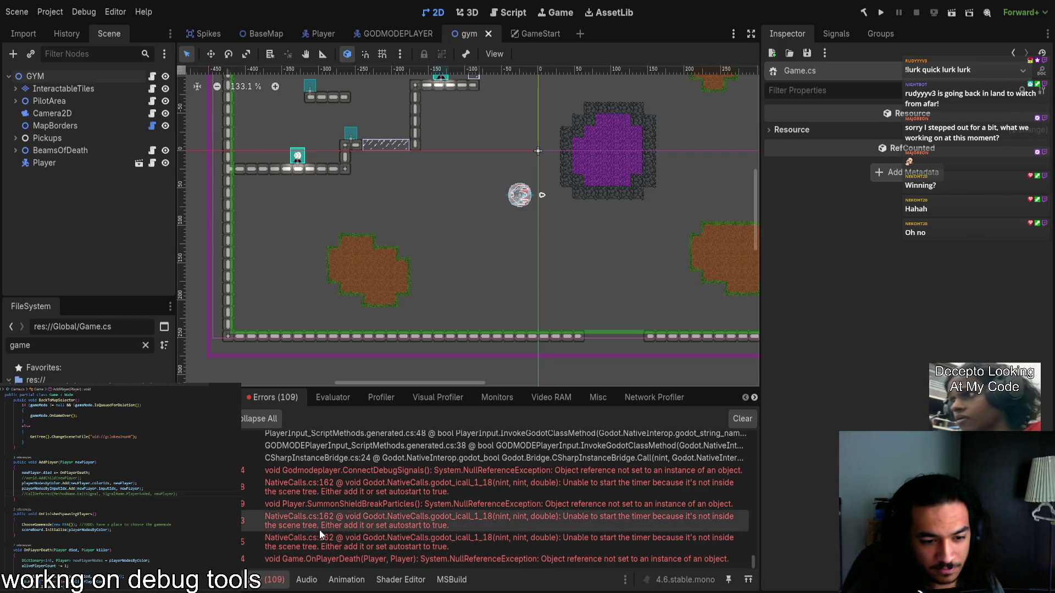
pyautogui.hotkey('alt', 'o')
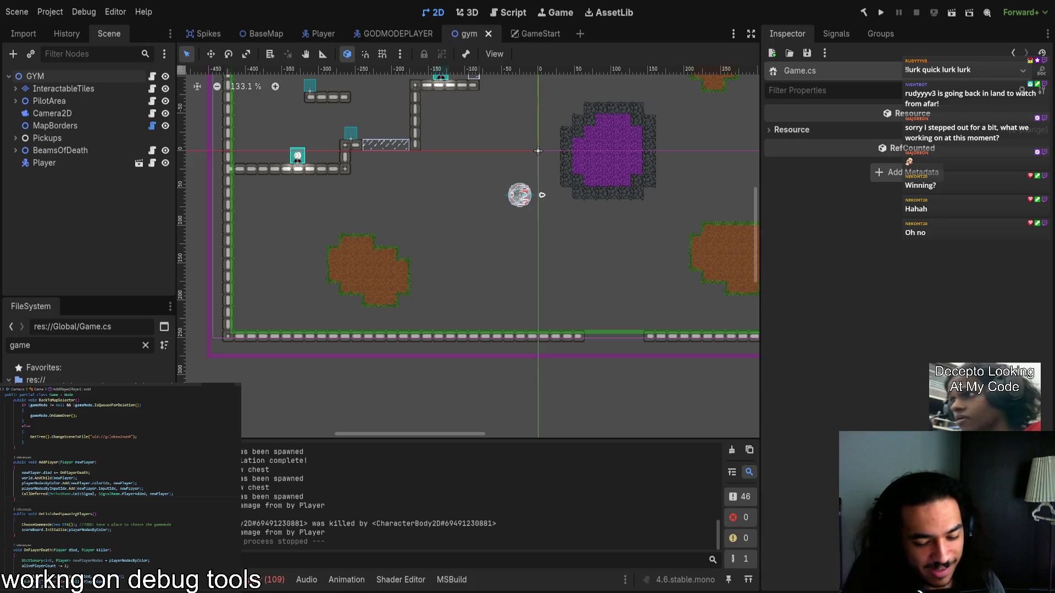
# Step: Bring up the Git command list, then close the gym and GODMODEPLAYER scene tabs
pyautogui.hotkey('ctrl', 'shift', 'p')
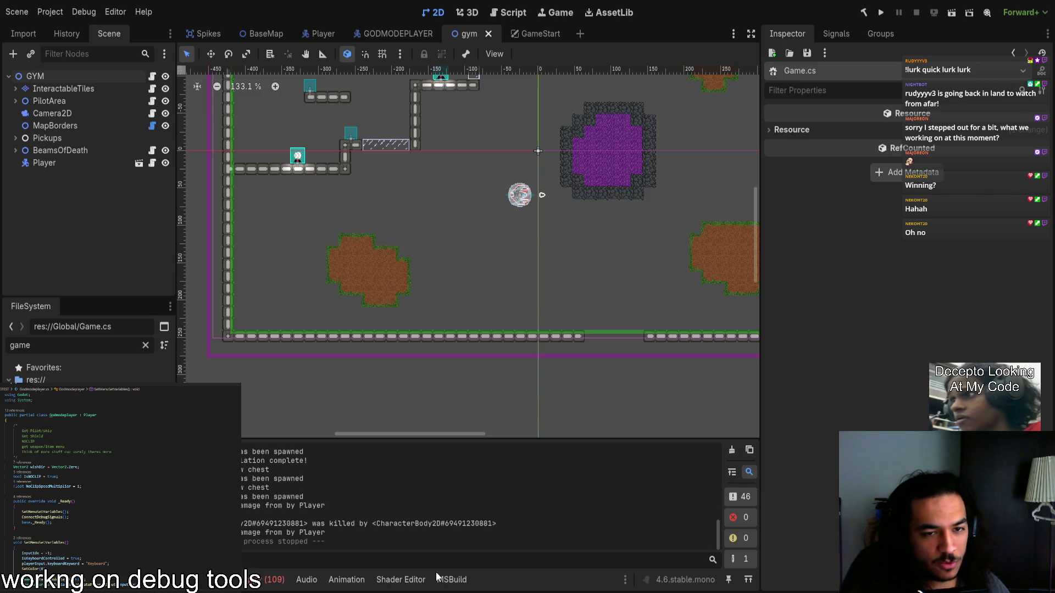
pyautogui.middleClick(466, 33)
pyautogui.middleClick(378, 29)
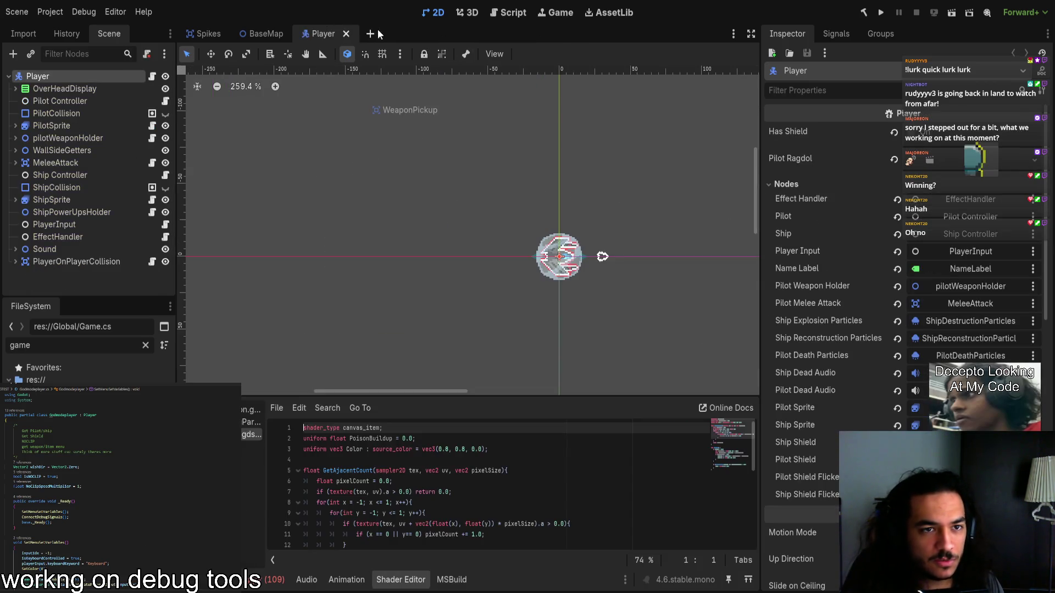